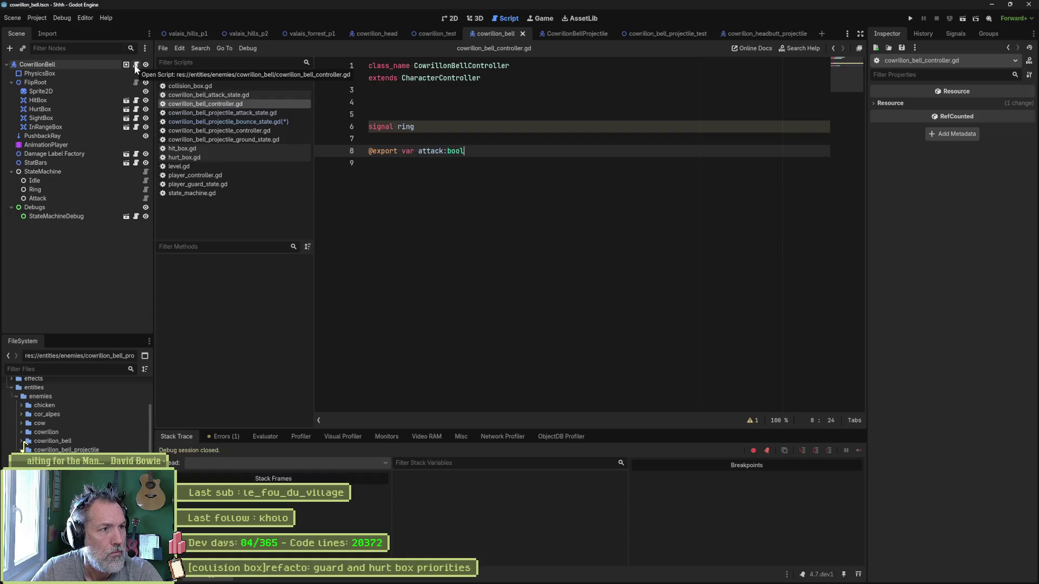
Step: Replace 'bell' with bell_controller on line 21 of the bounce state script, save, and run cowrillon_test
click(576, 36)
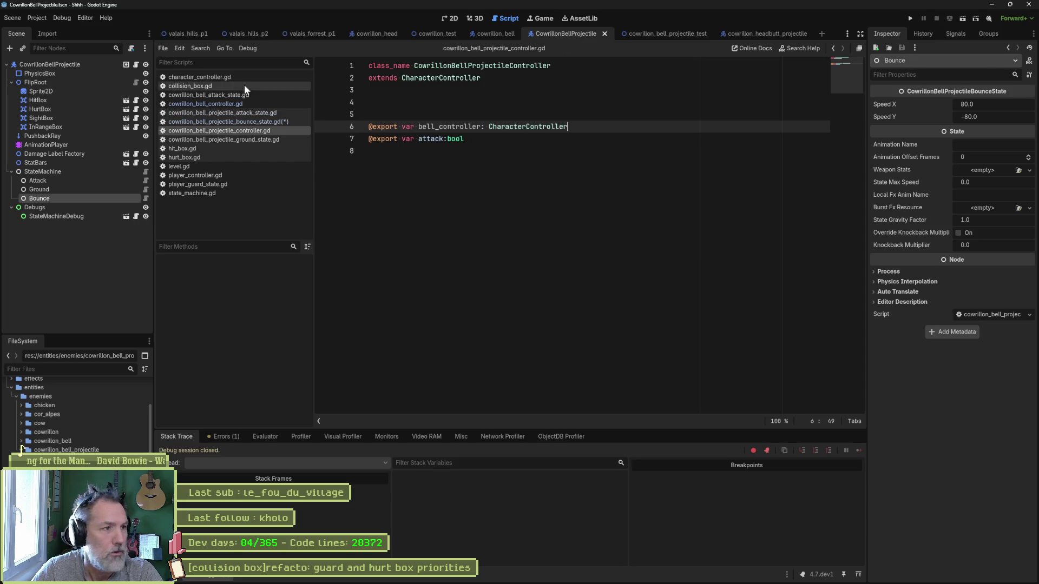
double_click(464, 128)
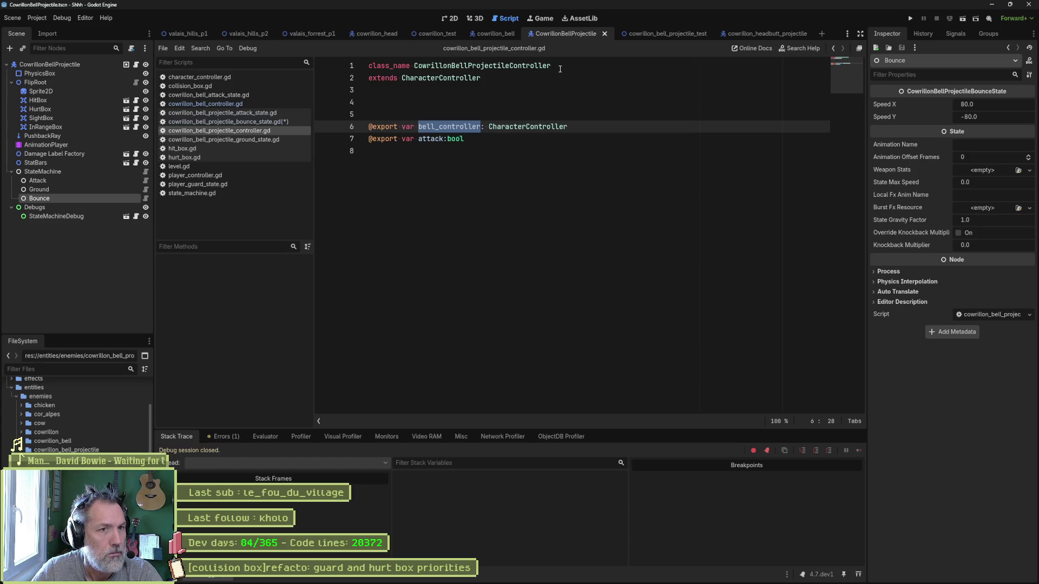
click(213, 122)
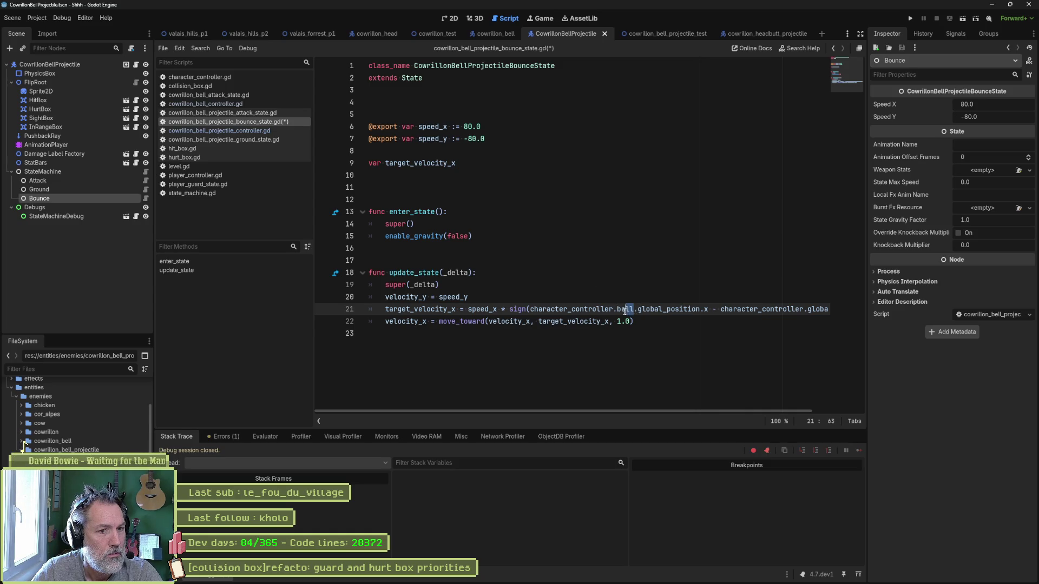
text(bell_controller)
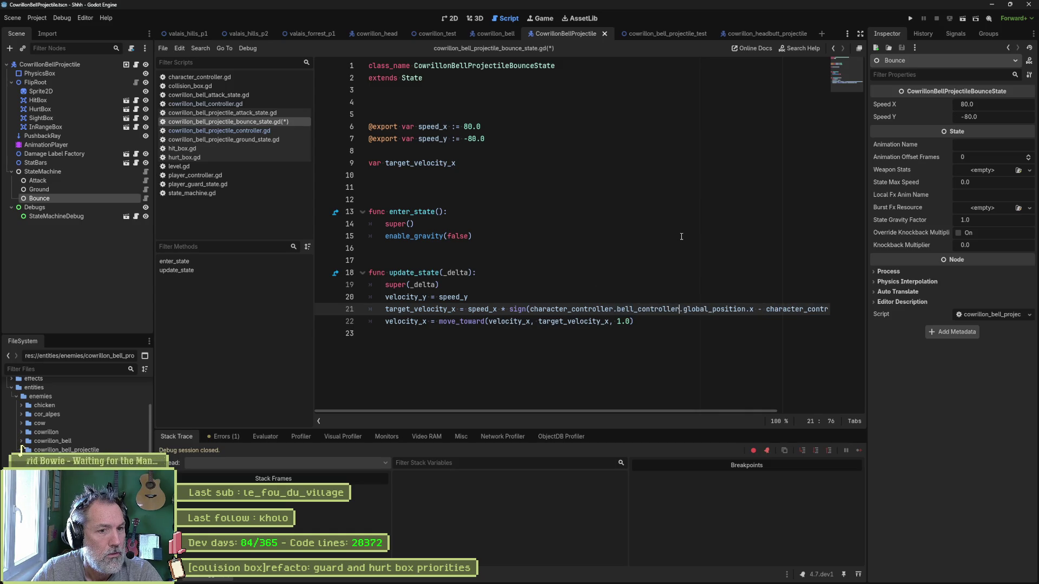
key(ctrl+s)
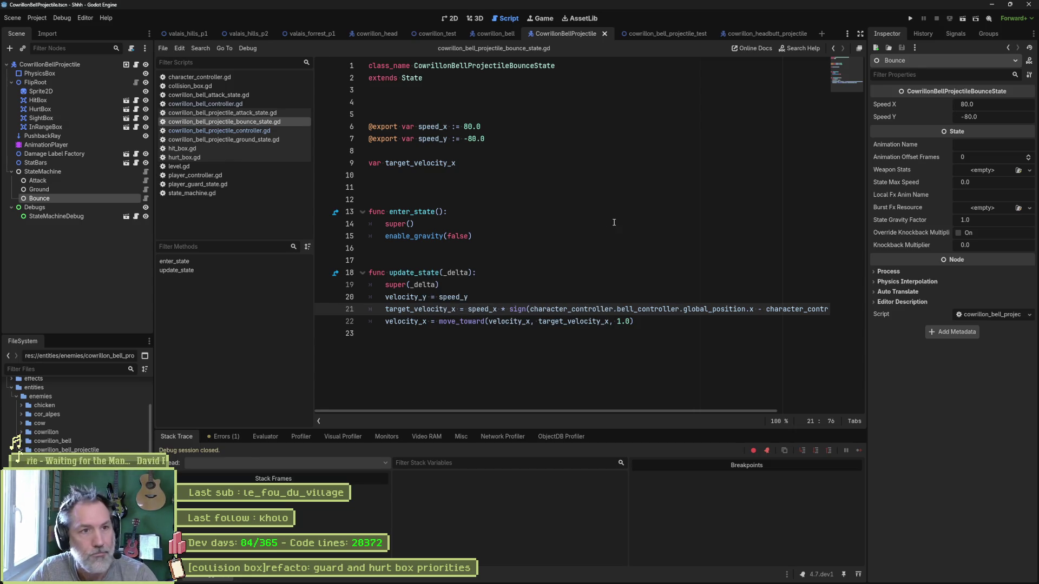
click(434, 36)
key(F6)
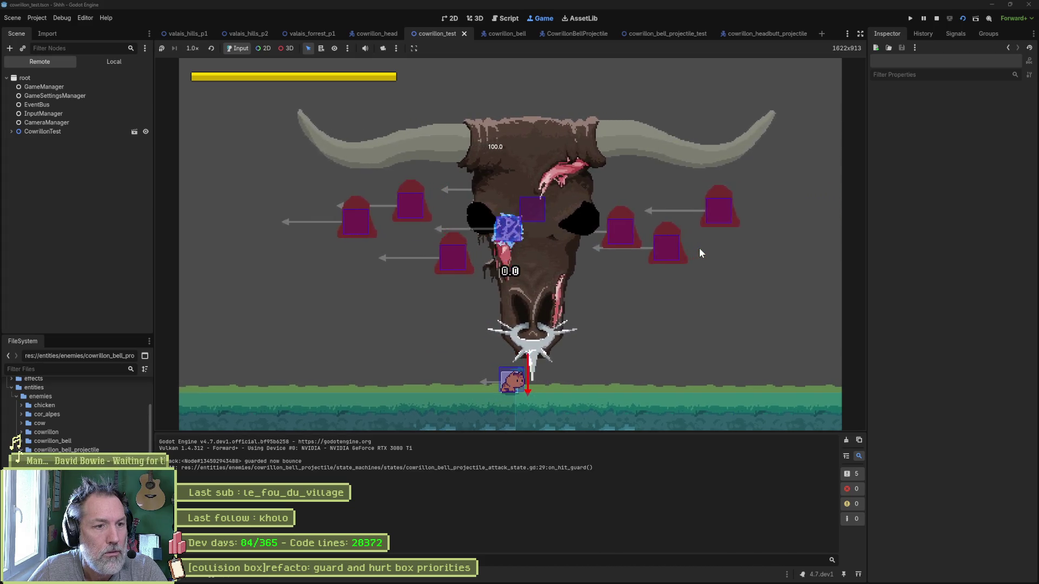
Step: Stop the cowrillon_test run after watching the bell projectiles bounce
key(F8)
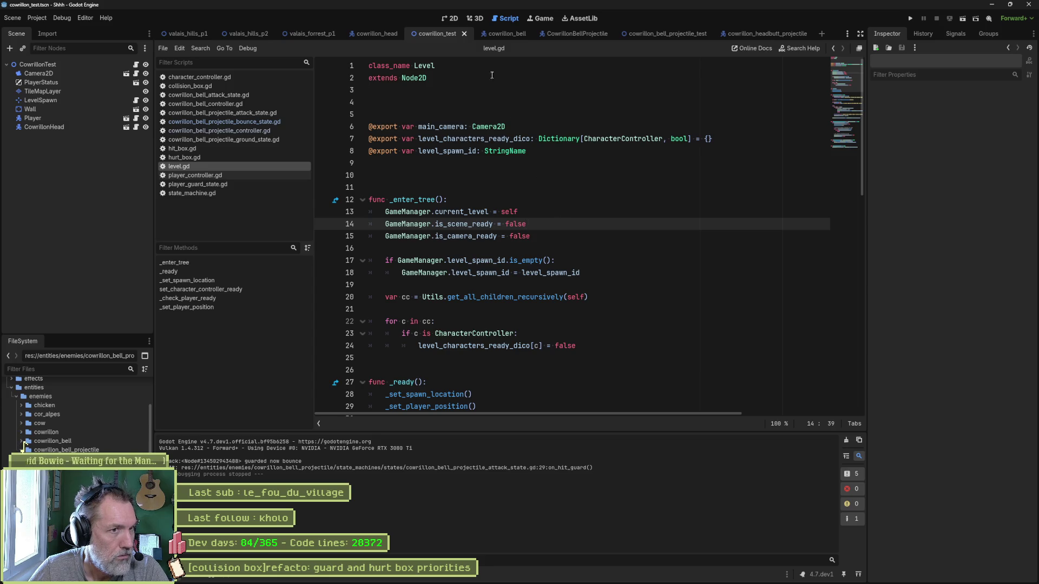
Step: Set the Bounce state's Animation Name to attack, matching the Attack state's animation
click(577, 35)
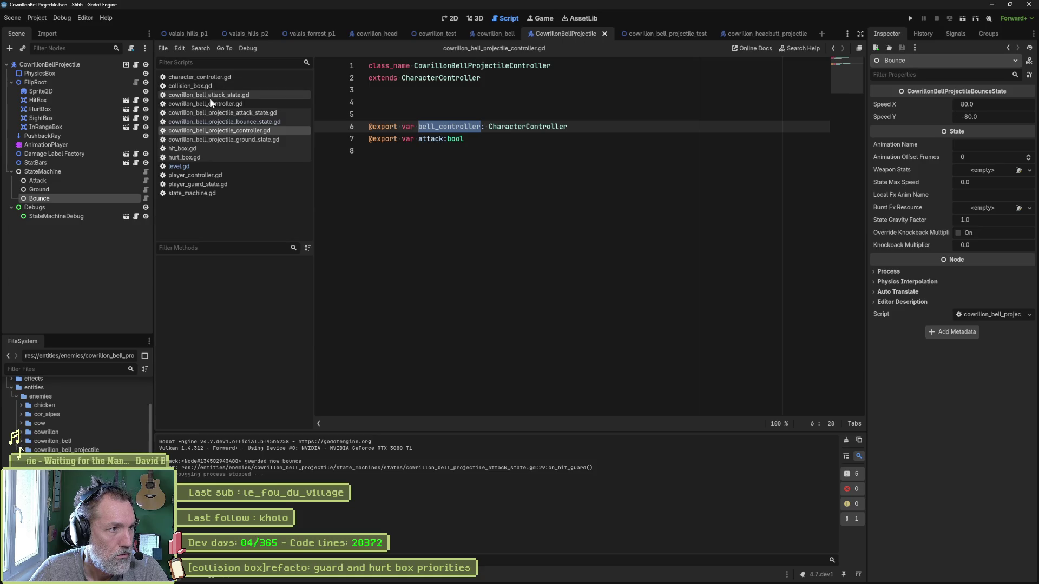
click(145, 200)
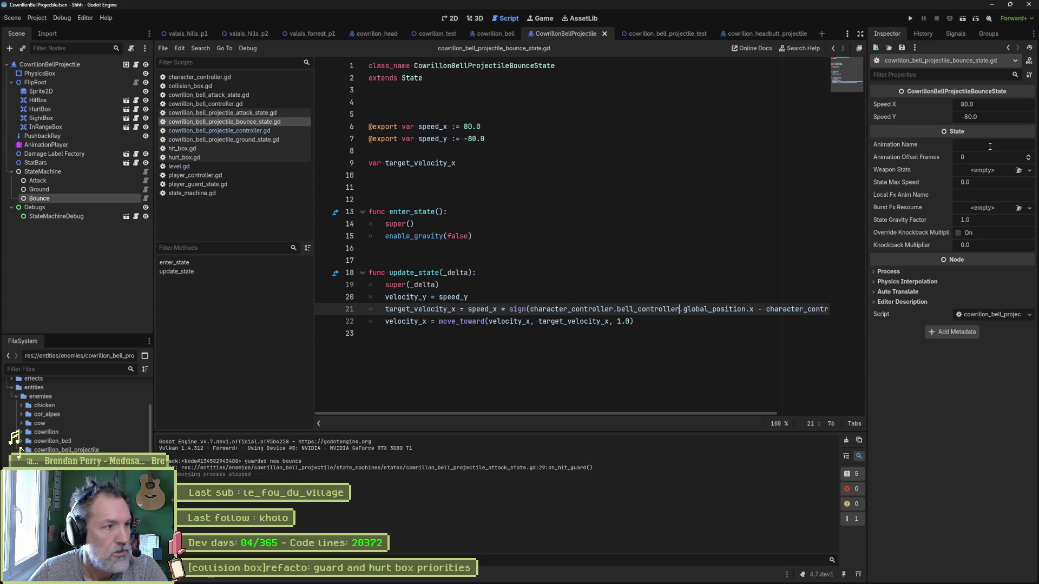
click(92, 181)
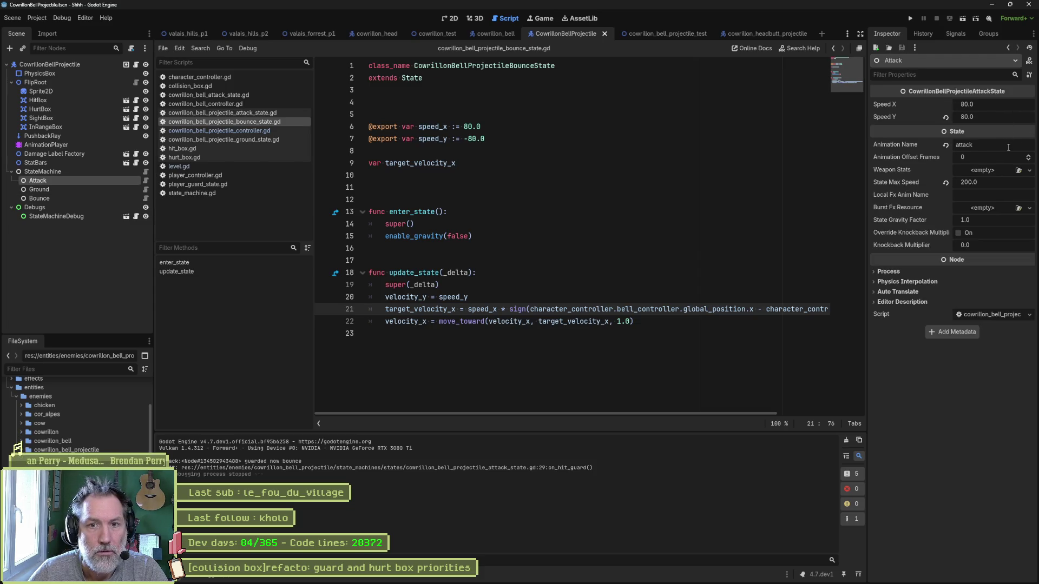
click(81, 198)
text(attack)
click(694, 333)
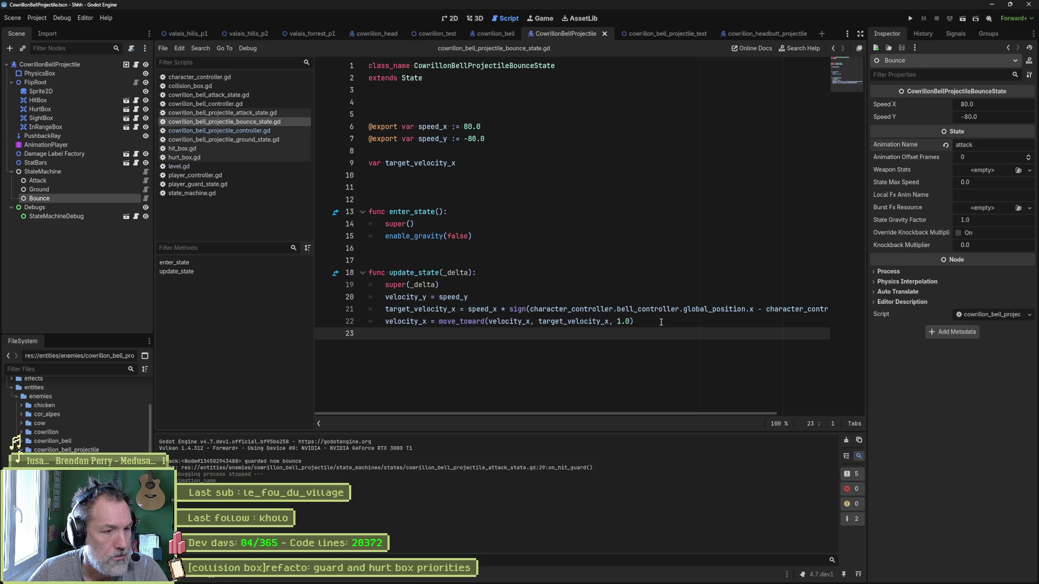
Step: Test-run the cowrillon_test scene and stop it
click(441, 34)
key(F6)
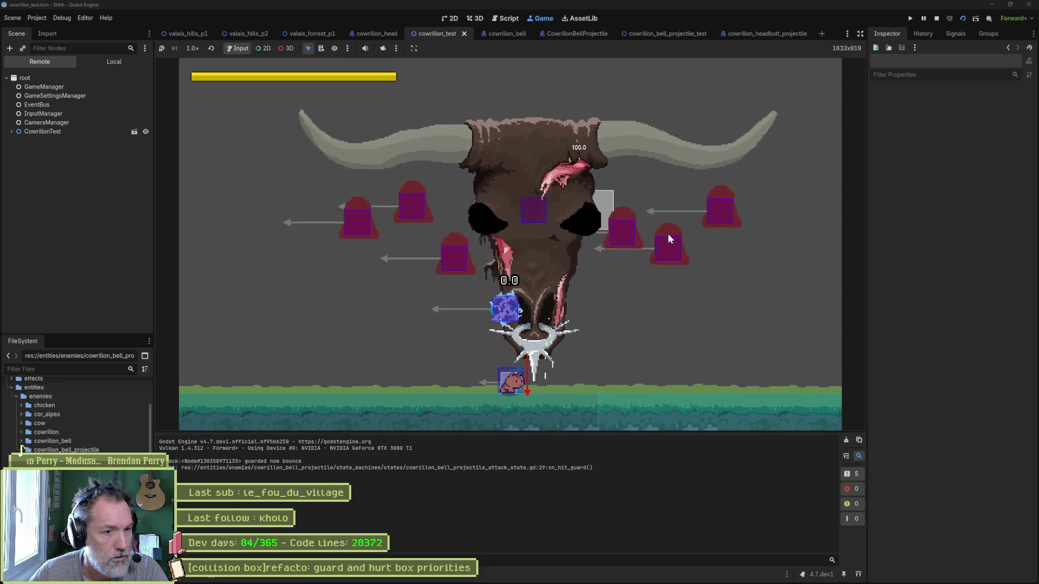
key(F8)
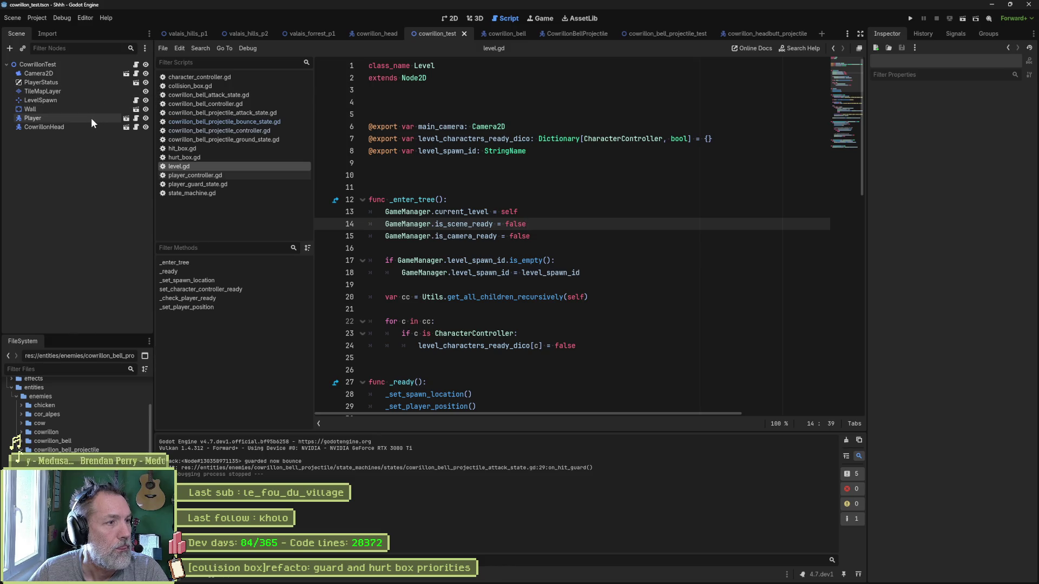
Step: Enable Show Debuggers on the CowrillonBell root, save cowrillon_bell, and rerun cowrillon_test
click(501, 33)
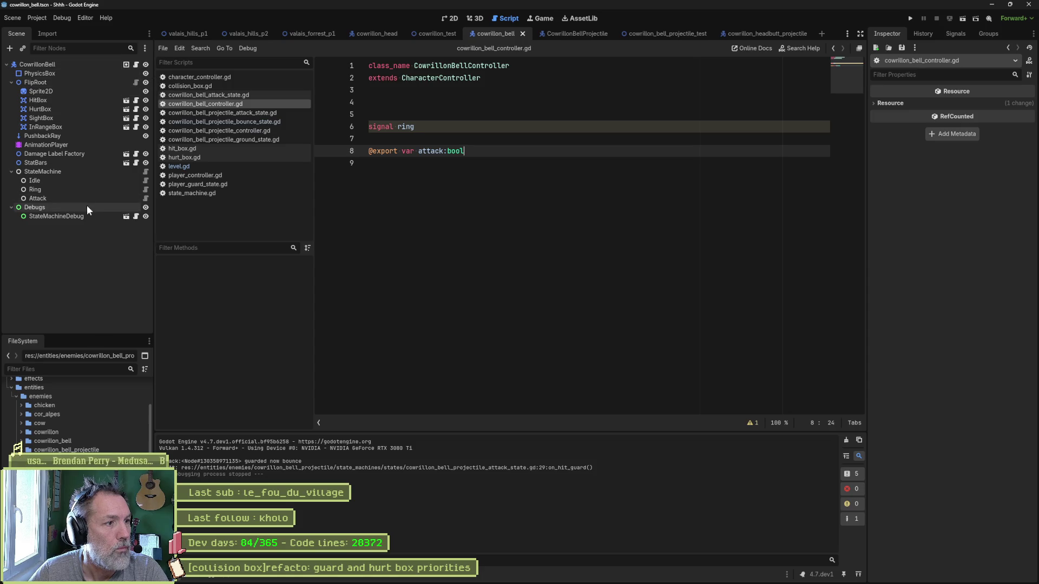
click(99, 65)
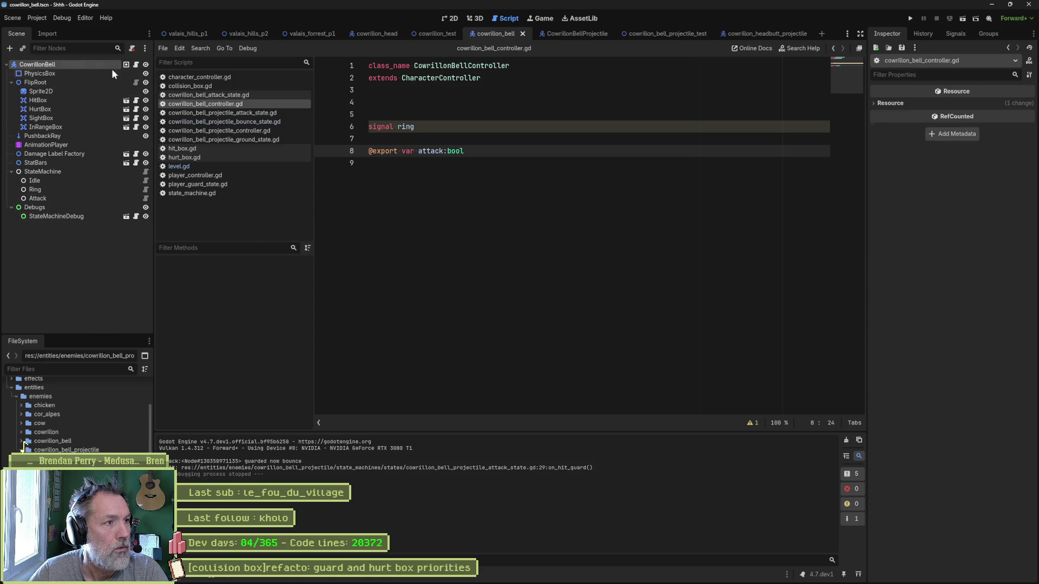
scroll(954, 294, down, 5)
click(955, 237)
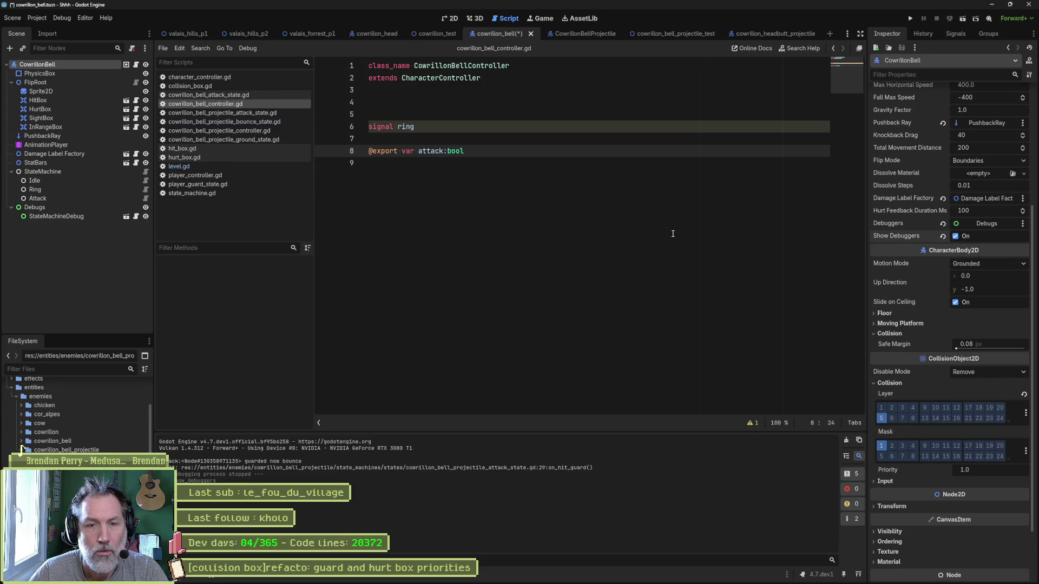
key(ctrl+s)
click(439, 35)
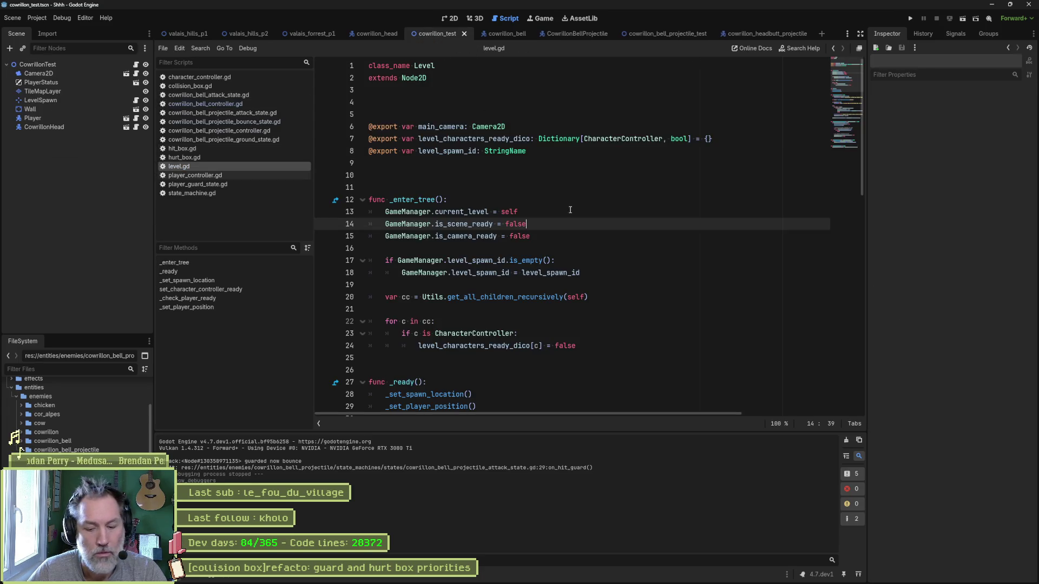
key(F6)
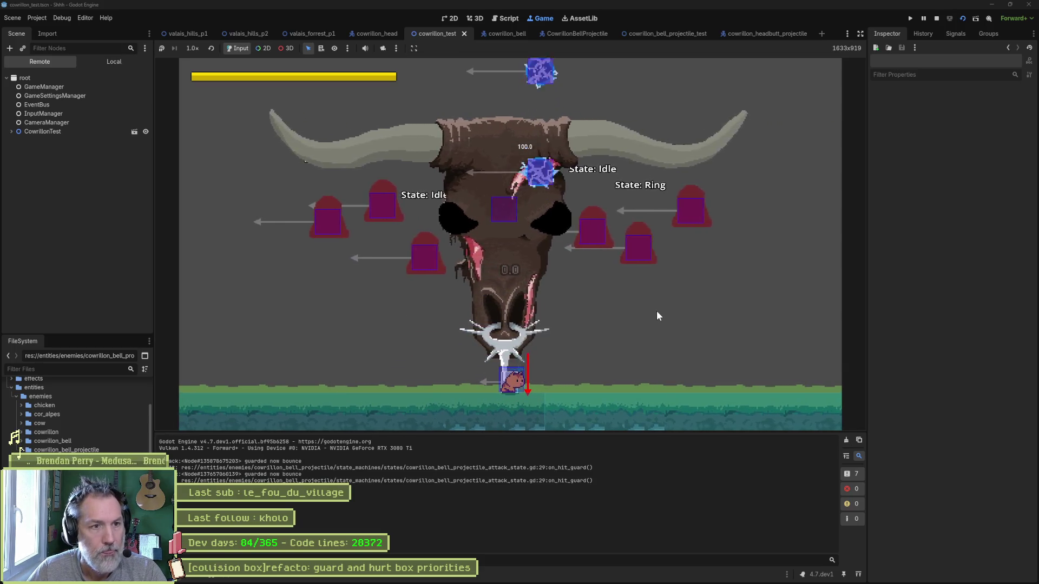
Step: Stop the game after viewing the bells' Idle and Ring state labels
key(F8)
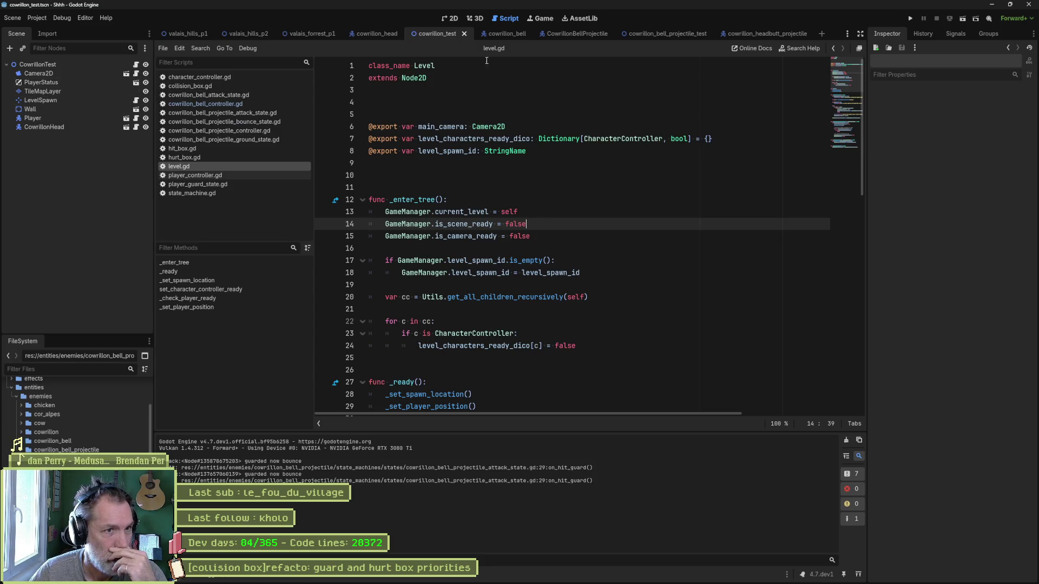
Step: Untick Show Debuggers on the CowrillonBell and save the cowrillon_bell scene
click(500, 34)
scroll(920, 301, up, 5)
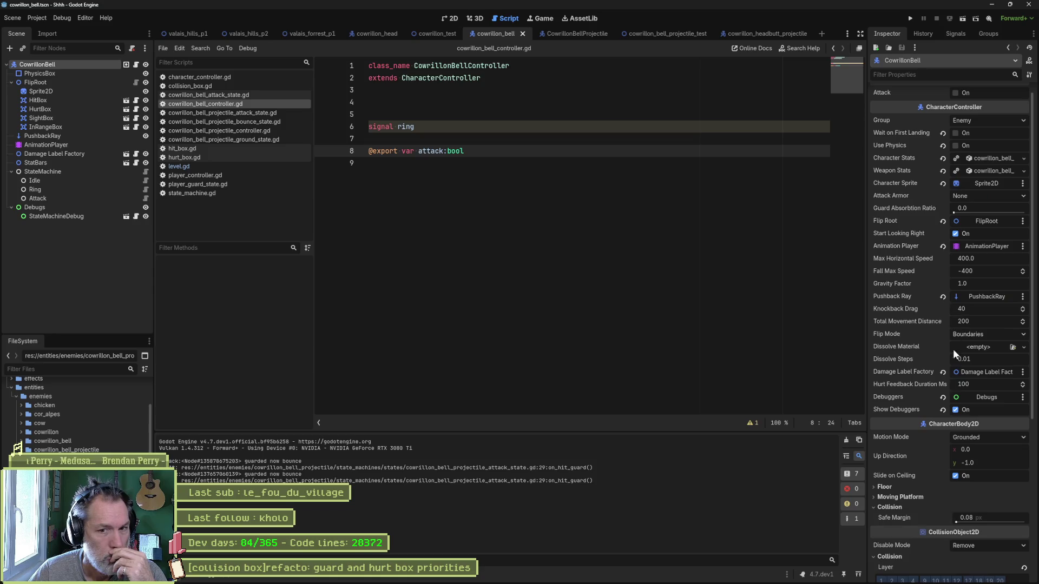
click(955, 410)
key(ctrl+s)
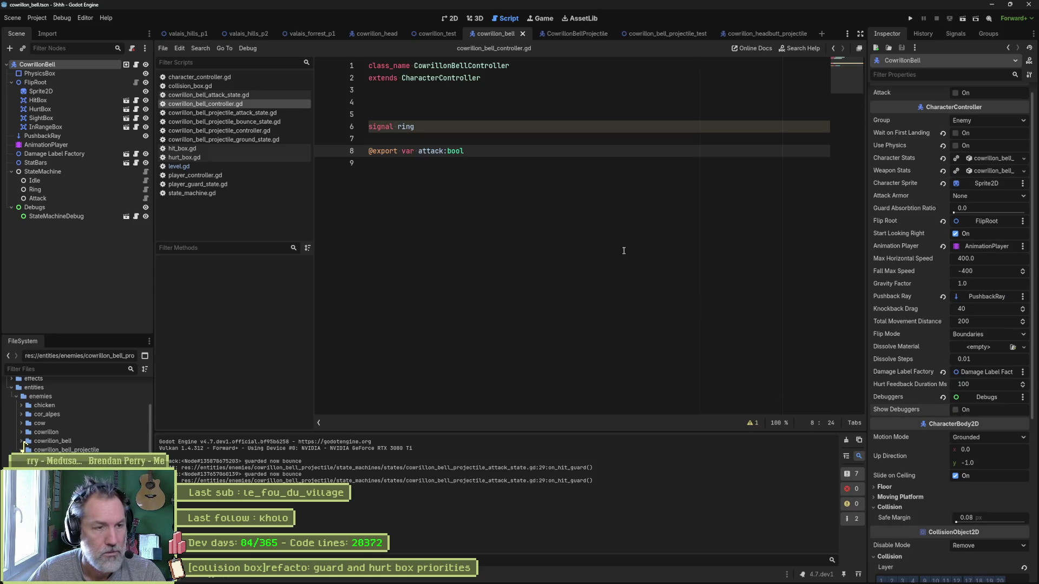
Step: Open the Bounce state's script in the CowrillonBellProjectile scene
click(232, 131)
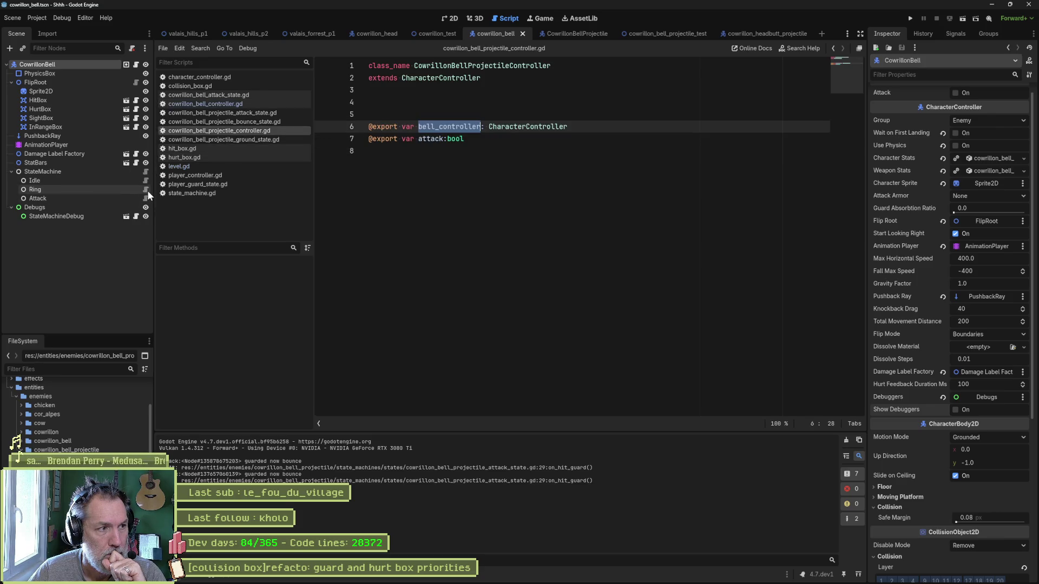
click(566, 33)
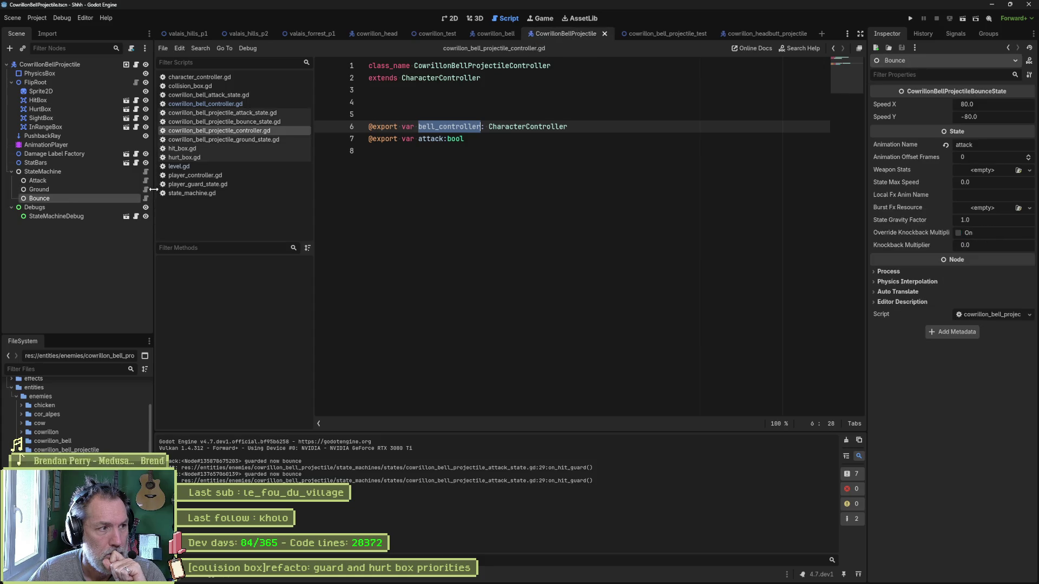
click(146, 198)
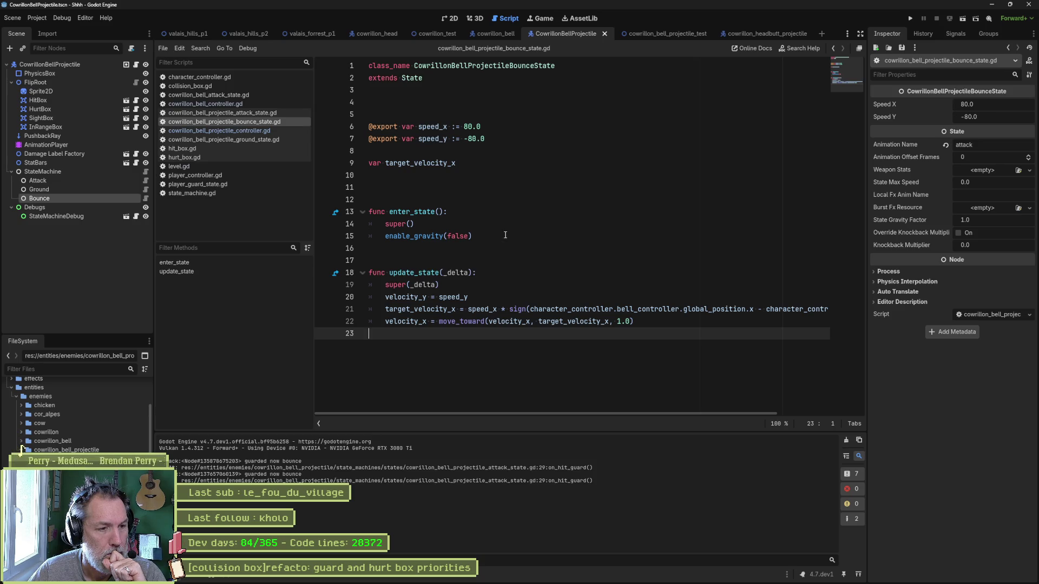
drag(530, 309, 754, 310)
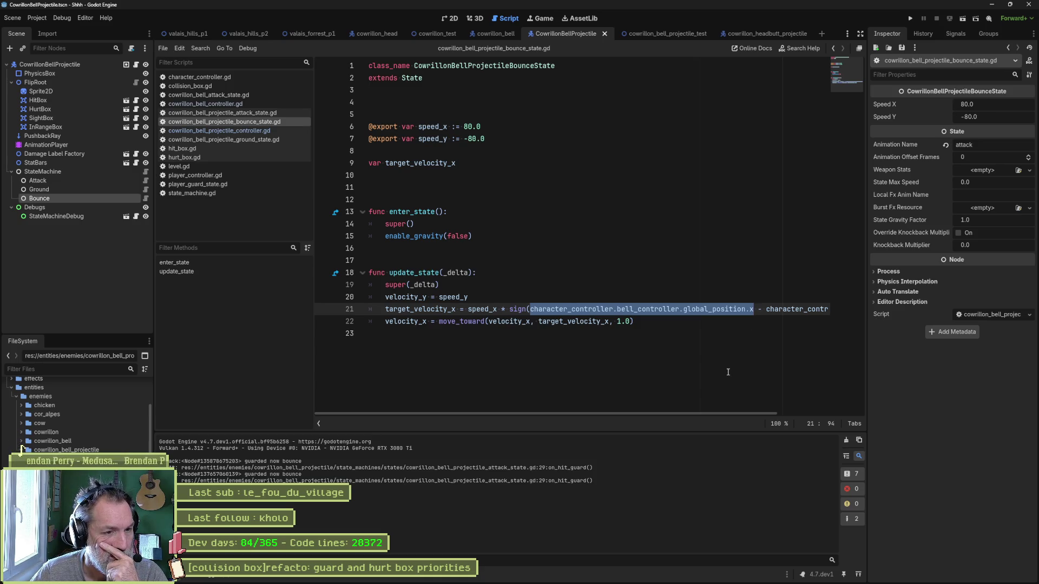
drag(699, 412, 798, 418)
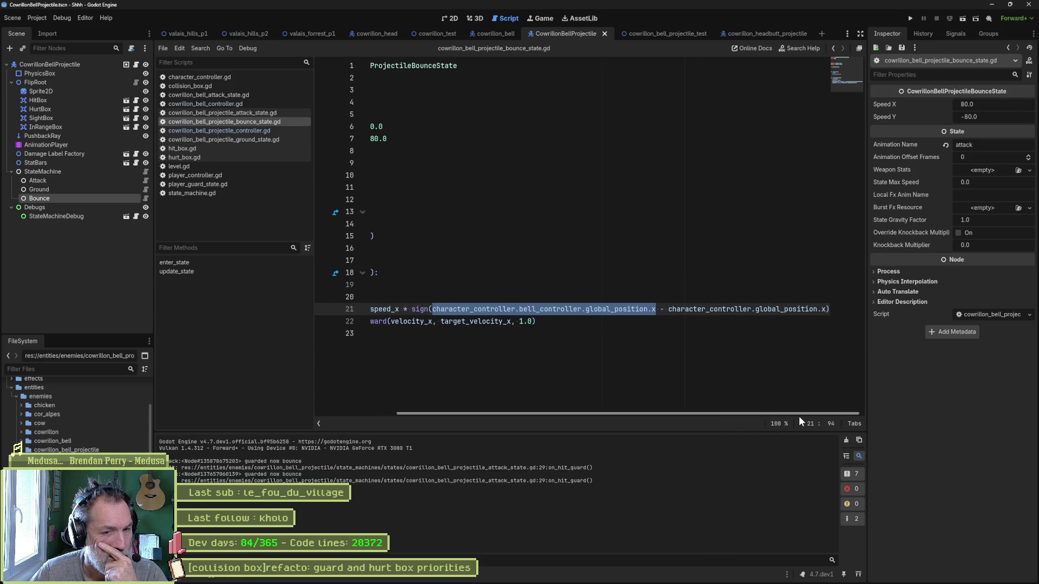
drag(799, 418, 689, 418)
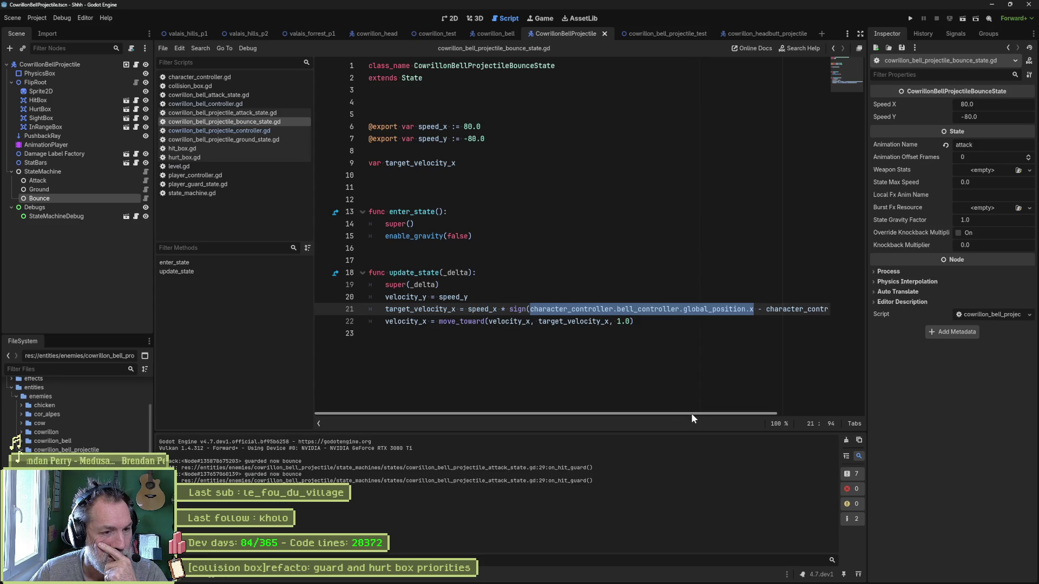
click(644, 297)
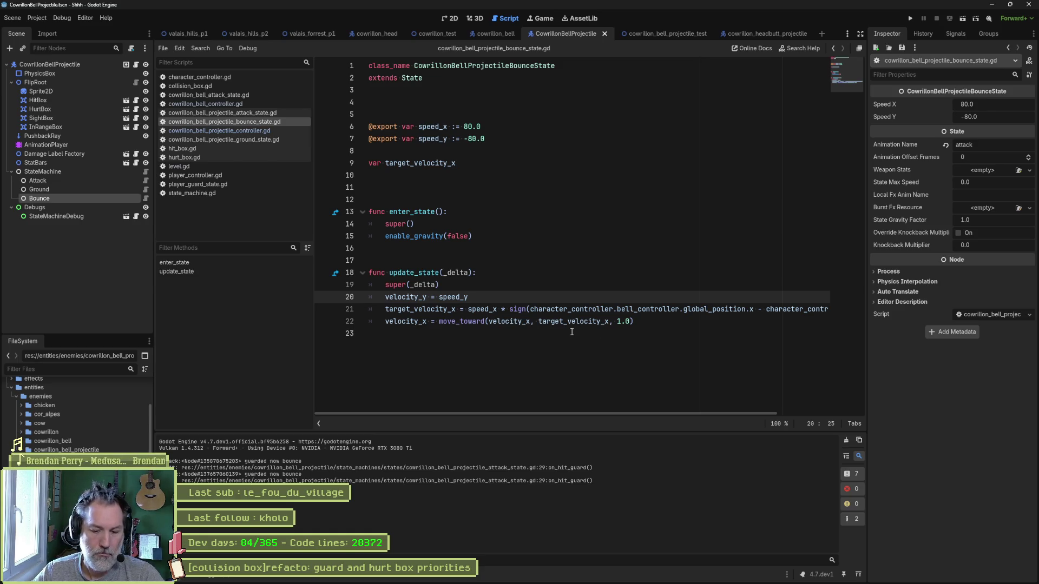
Step: Add line 23: character_controller.global_position.x = bell_controller.global_position.x
click(647, 322)
key(Return)
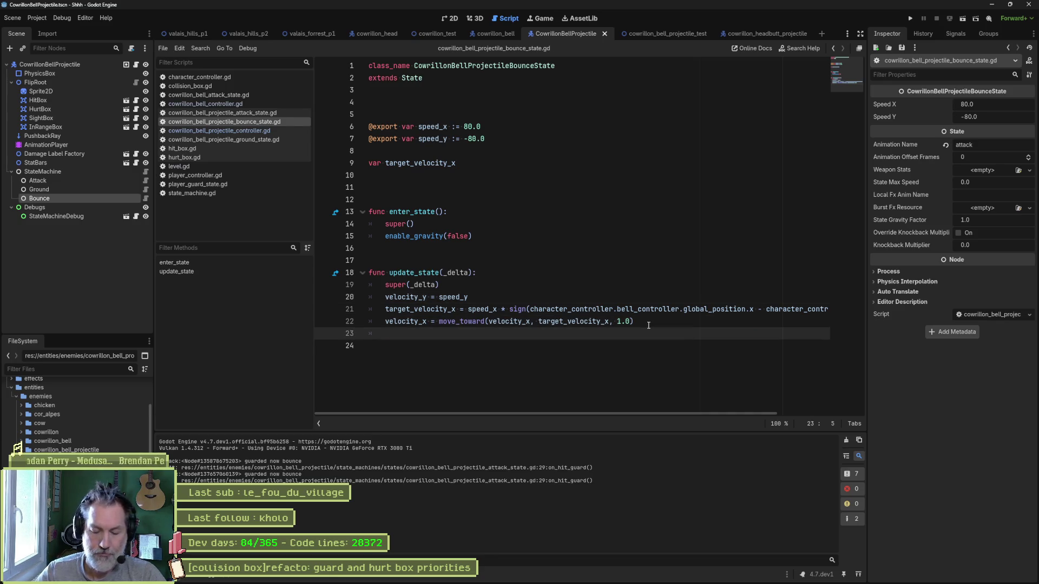
text(character_controller.globa)
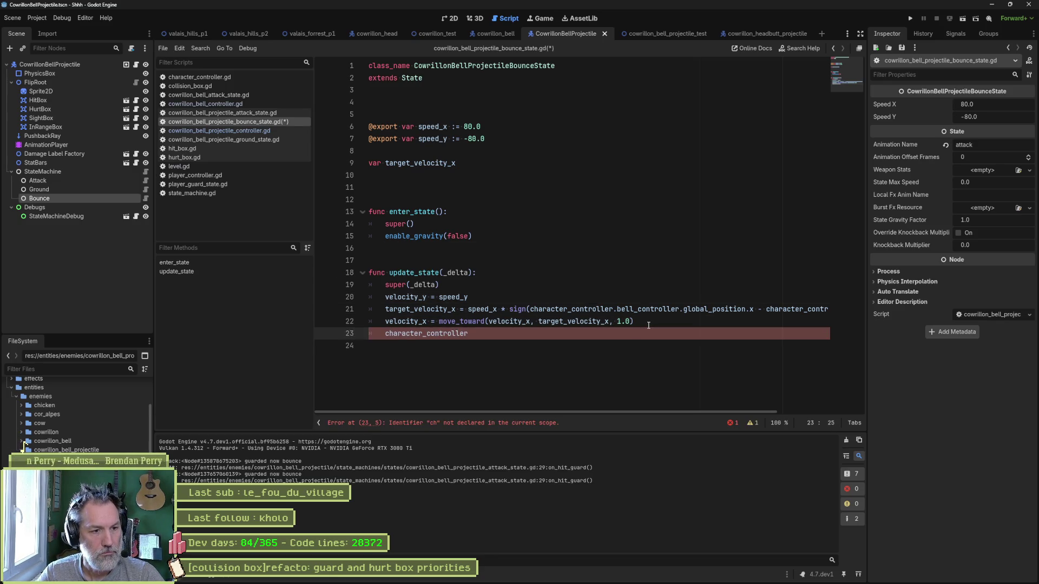
text(l_position.x =)
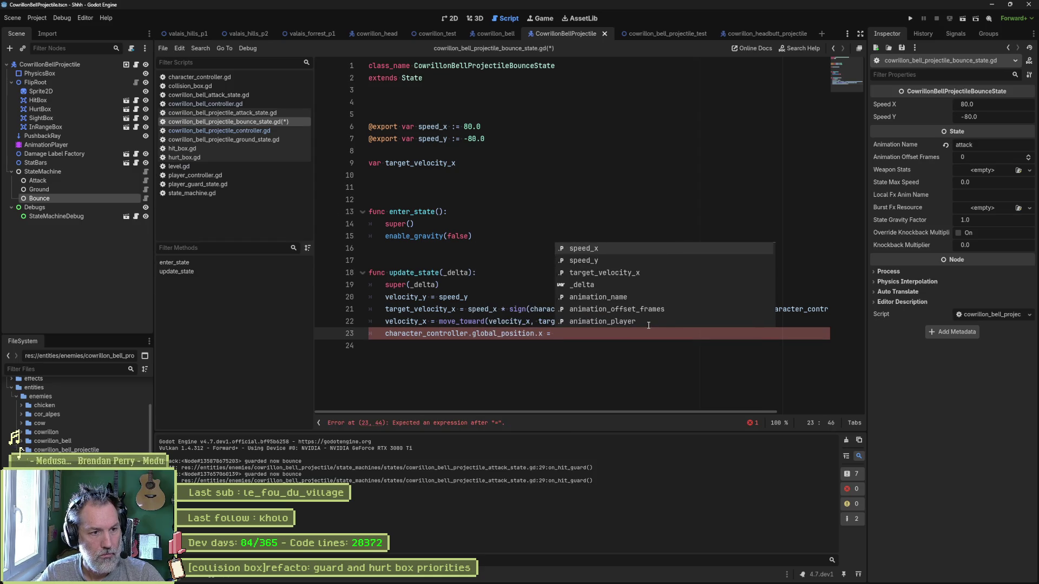
click(631, 344)
drag(530, 309, 750, 309)
key(ctrl+c)
click(691, 334)
key(ctrl+v)
Step: Comment out velocity lines 21–22 and run the cowrillon_test scene
click(494, 312)
drag(494, 311, 492, 321)
key(ctrl+k)
click(521, 349)
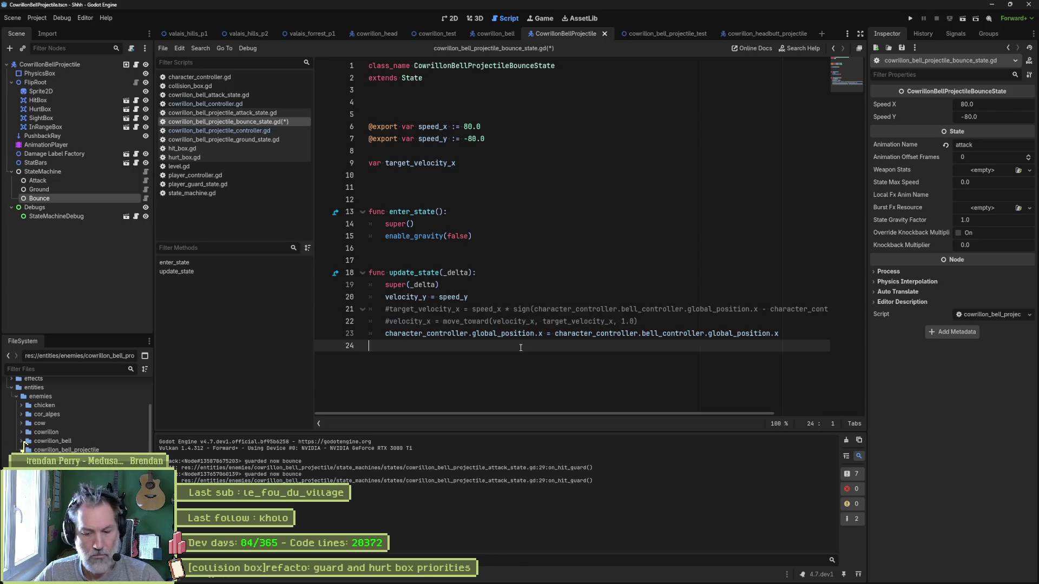
click(439, 35)
key(F6)
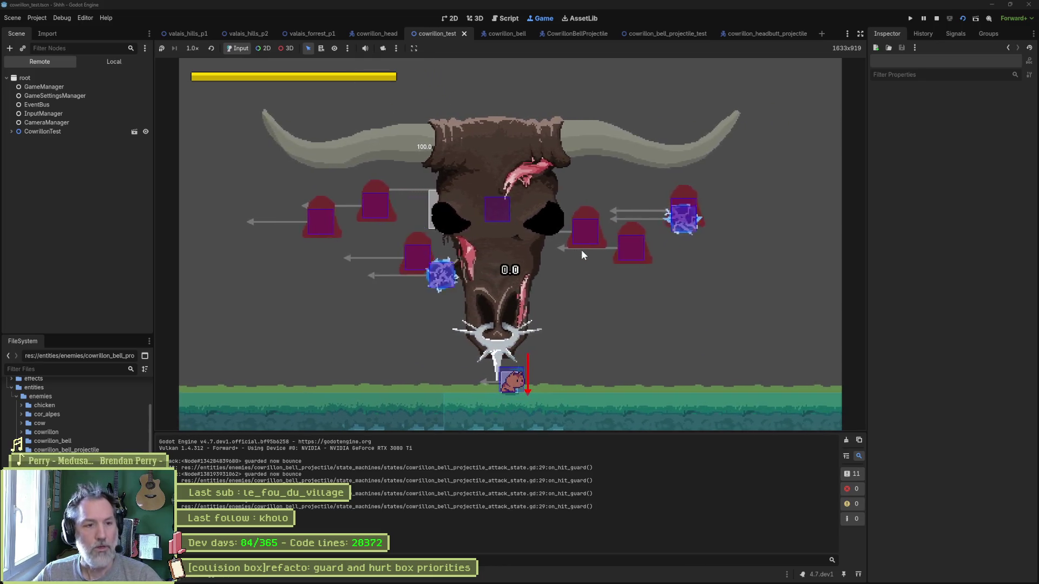
Step: Stop the game and duplicate the x-position line 23 in the bounce state script
key(F8)
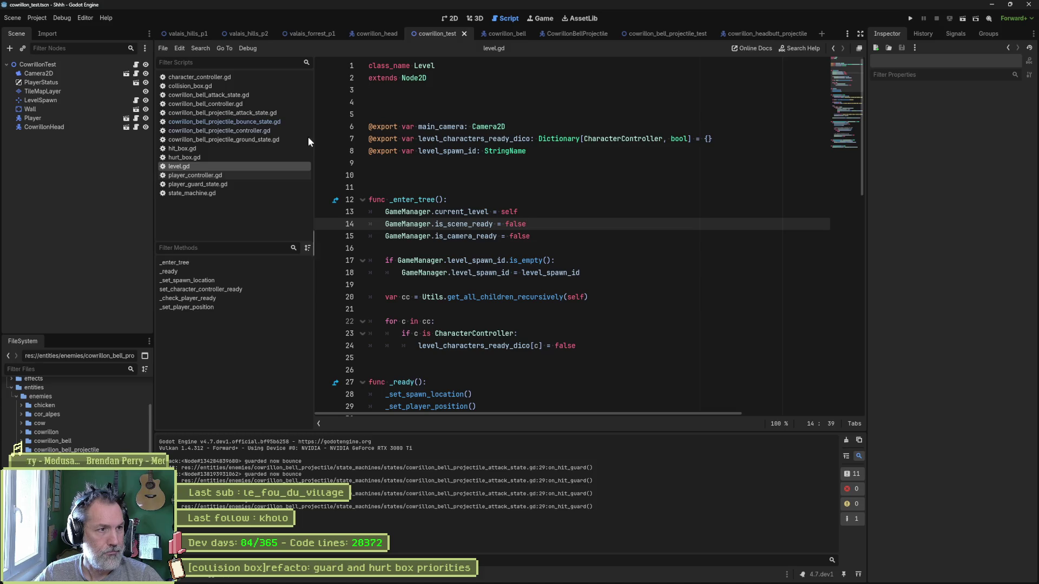
click(261, 123)
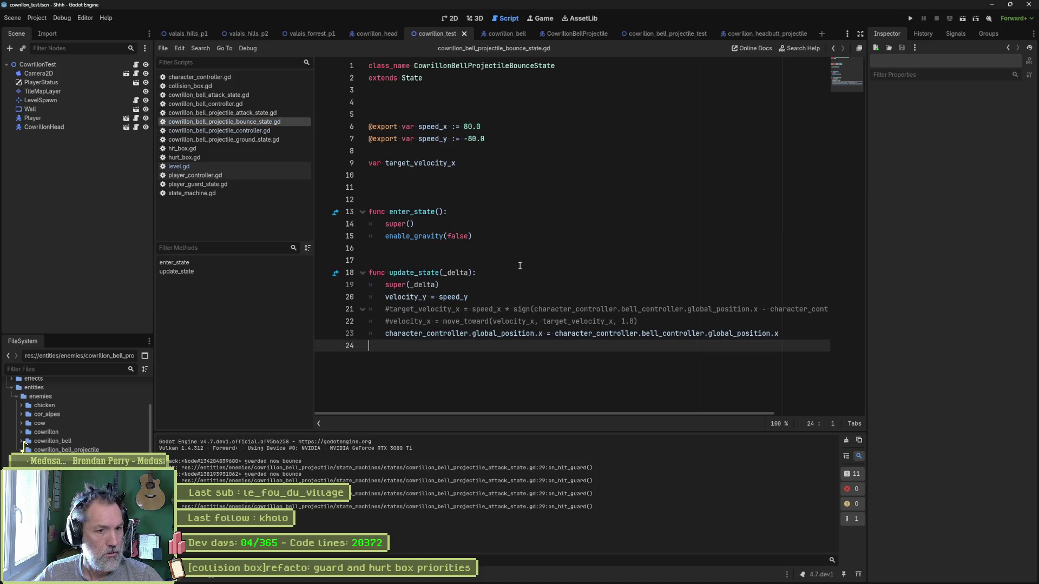
click(520, 338)
click(659, 322)
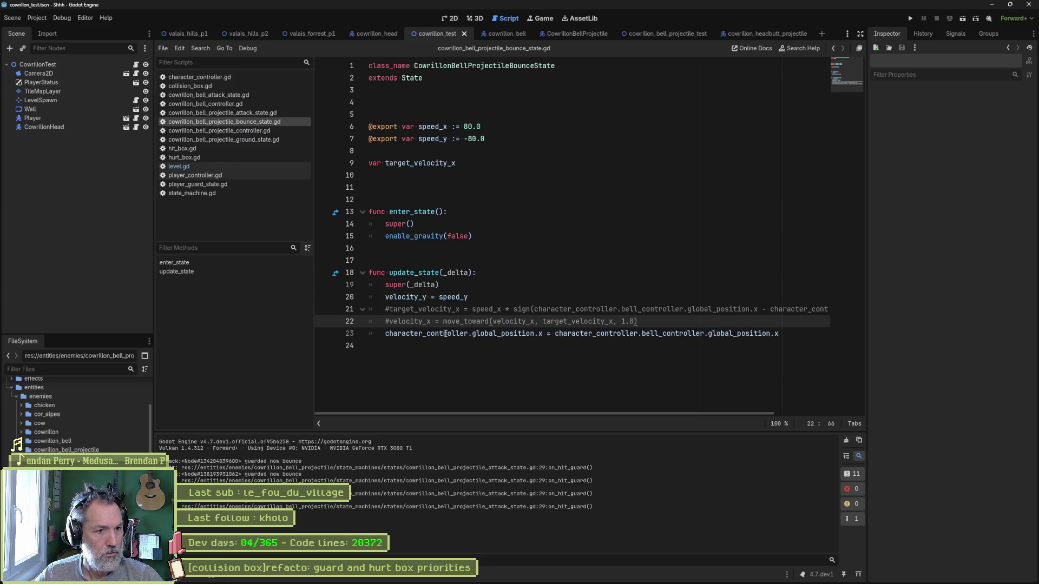
drag(793, 335, 787, 327)
click(783, 335)
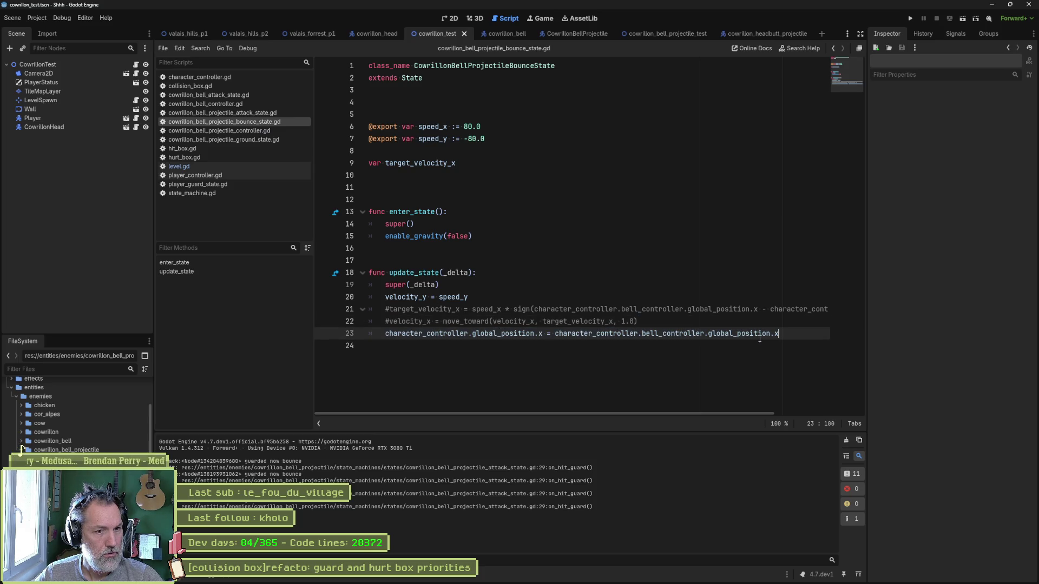
key(ctrl+shift+d)
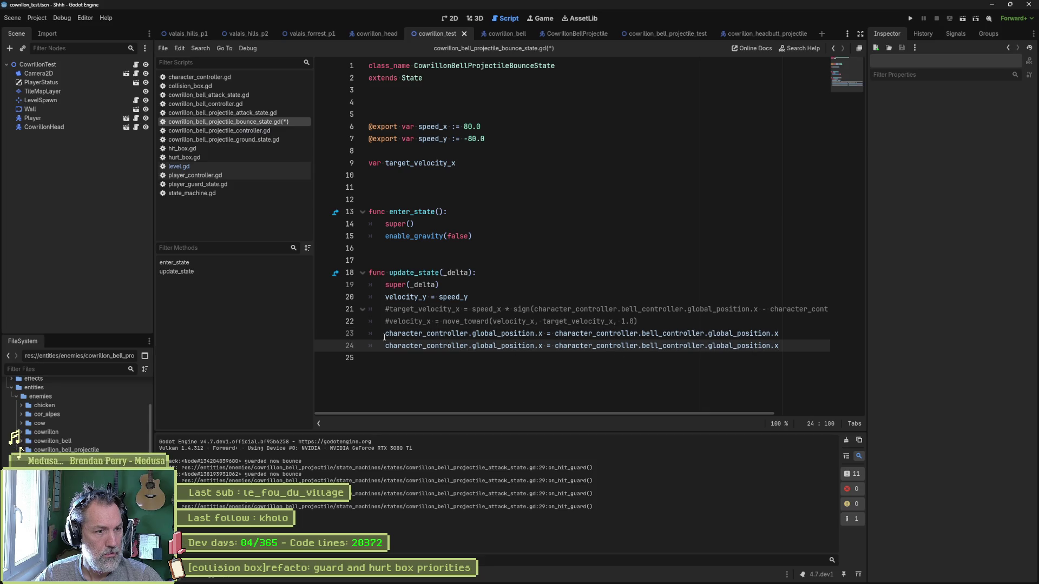
click(384, 335)
Step: Comment out the original line 23 and insert a move_toward call after the = on line 24
text(#)
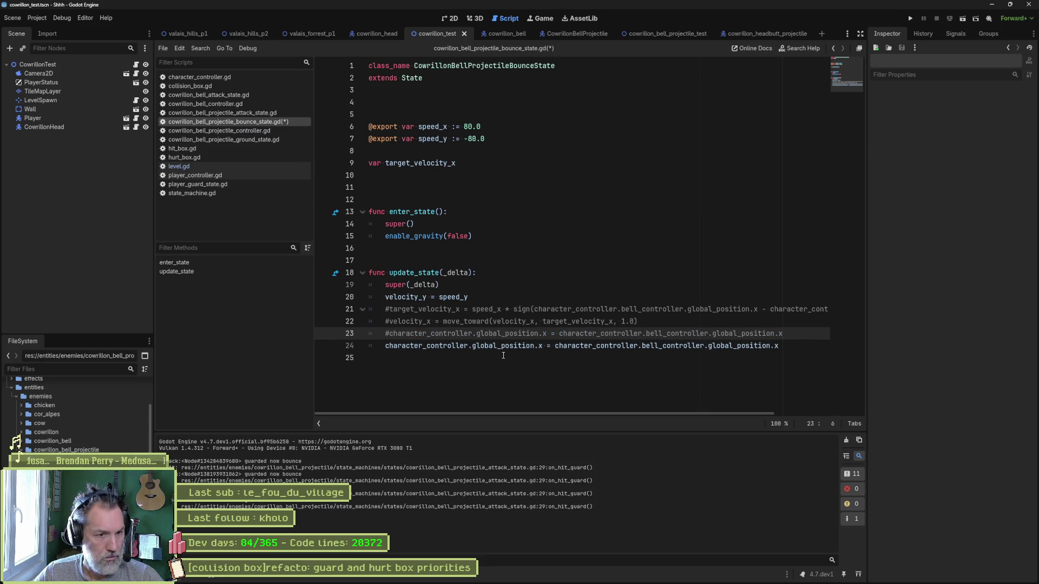
click(555, 346)
text(move)
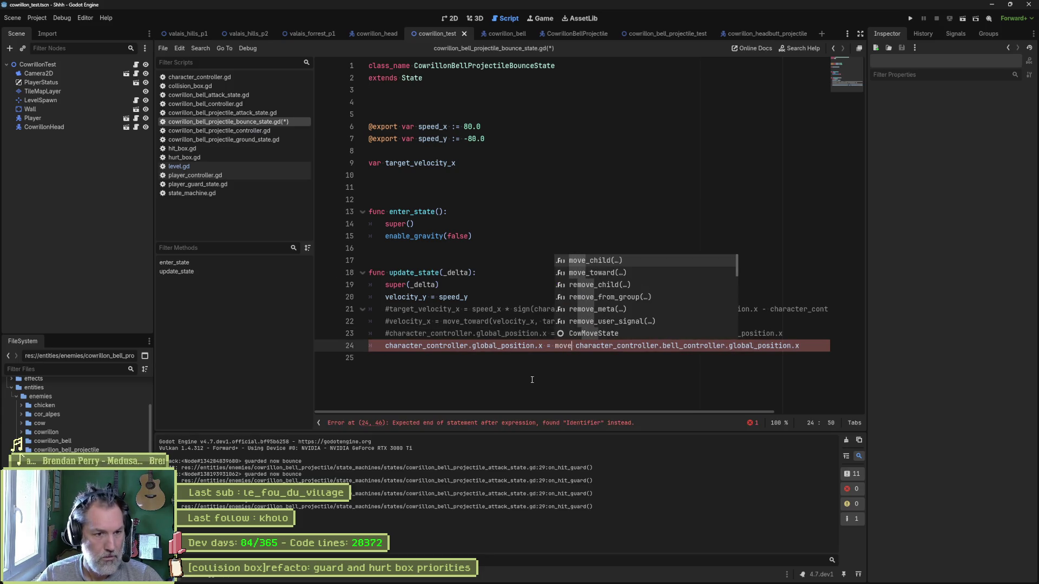
key(Down)
key(Return)
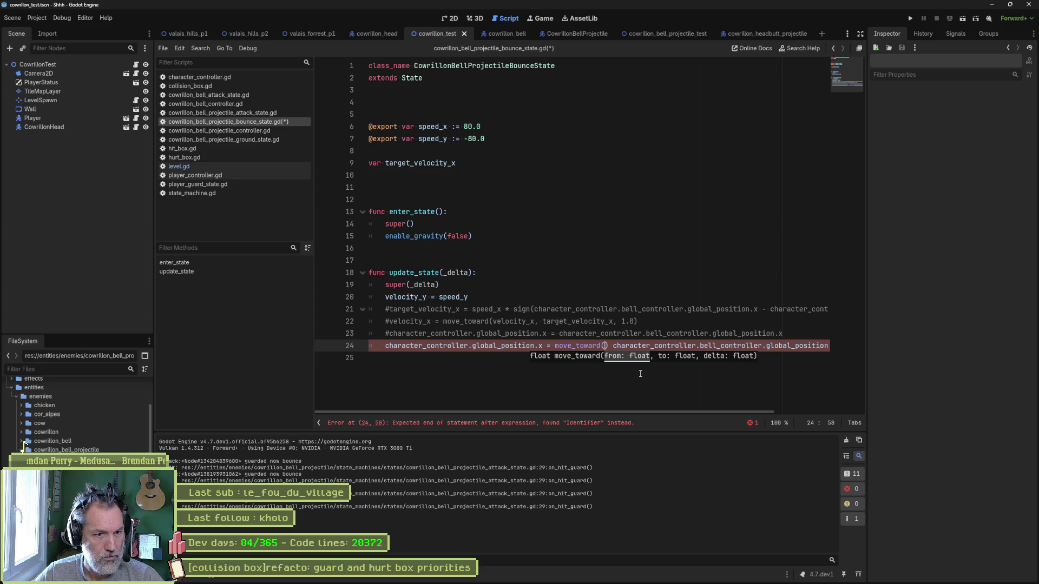
key(Delete)
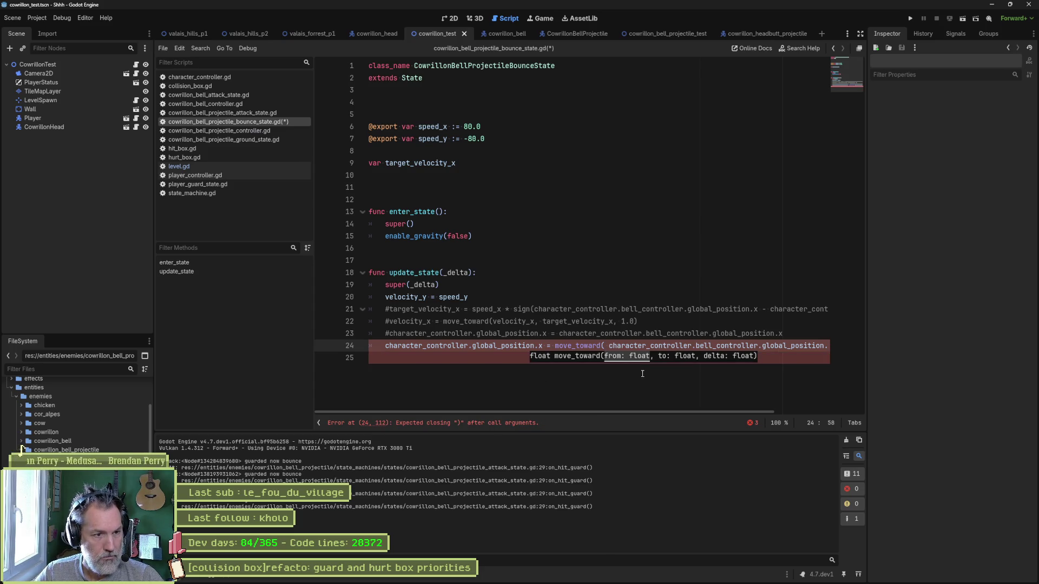
Step: Give move_toward the projectile's x, the bell's x and step 10, then run the test
drag(387, 347, 543, 347)
key(ctrl+c)
click(605, 346)
key(ctrl+v)
text(,)
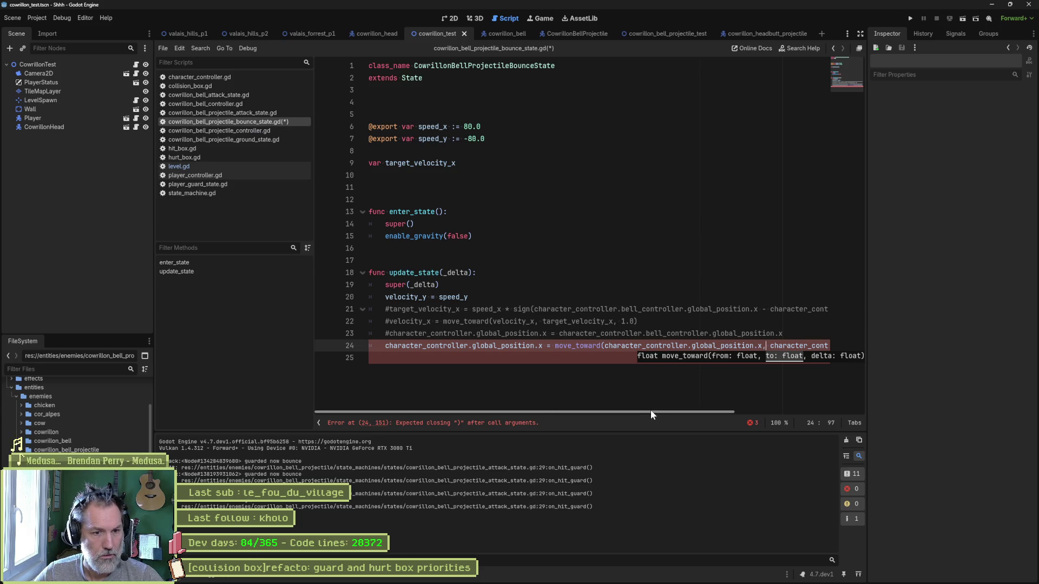
drag(650, 410, 798, 413)
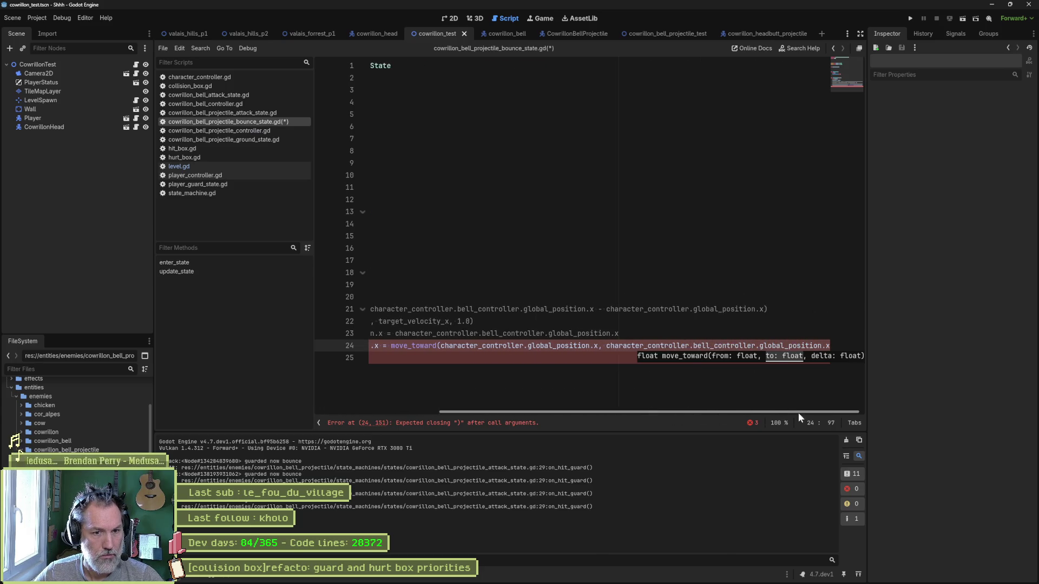
click(831, 346)
text(, )
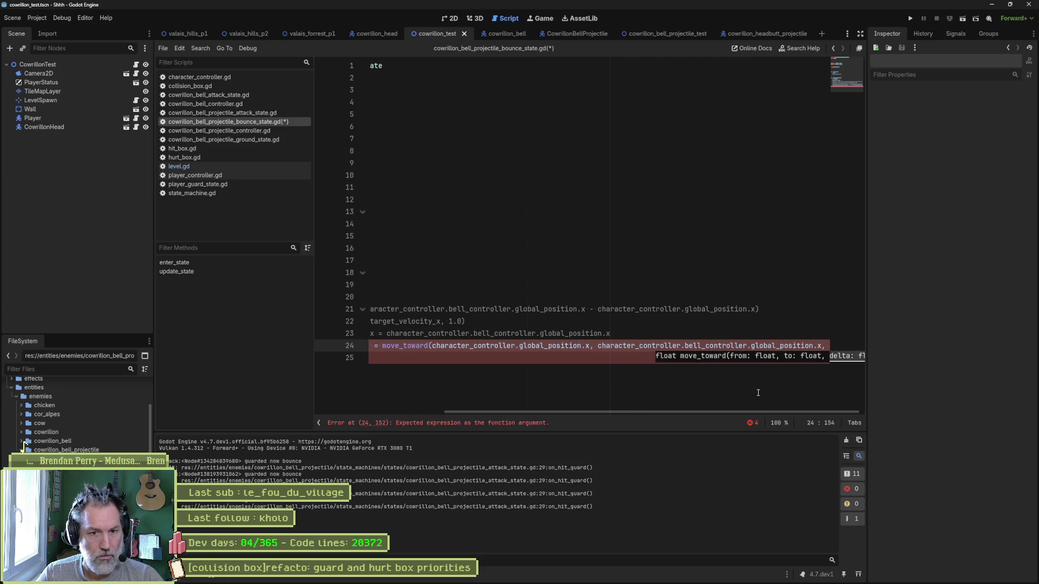
text(10))
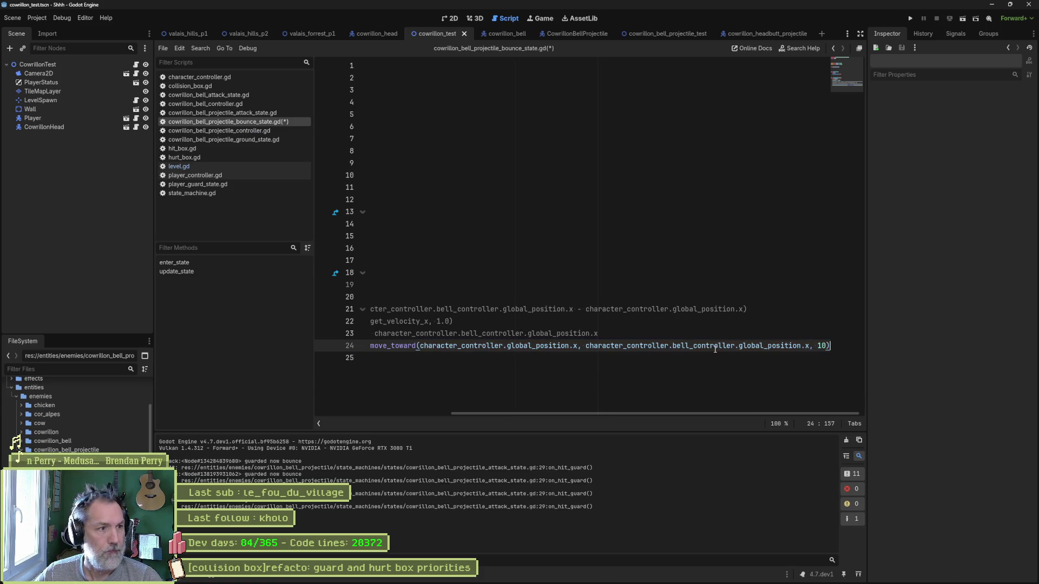
key(F6)
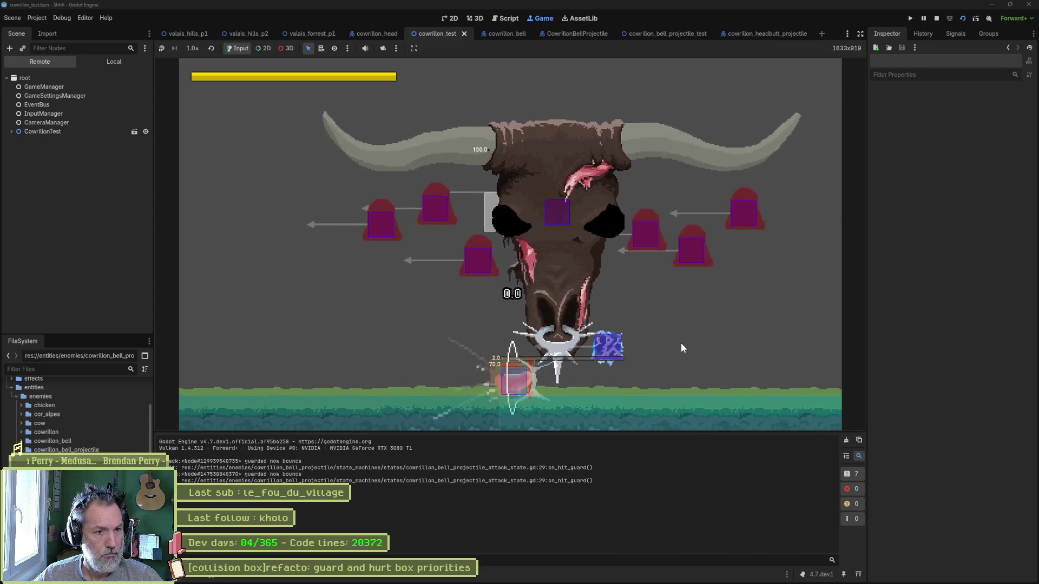
Step: Stop the game and lower line 24's move_toward step from 10 to 1
key(F8)
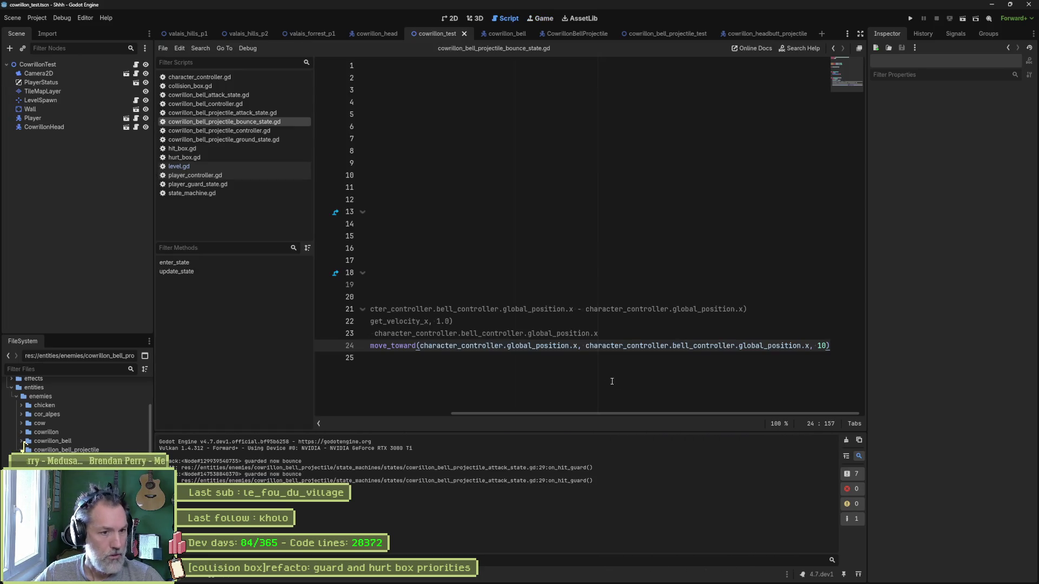
key(Delete)
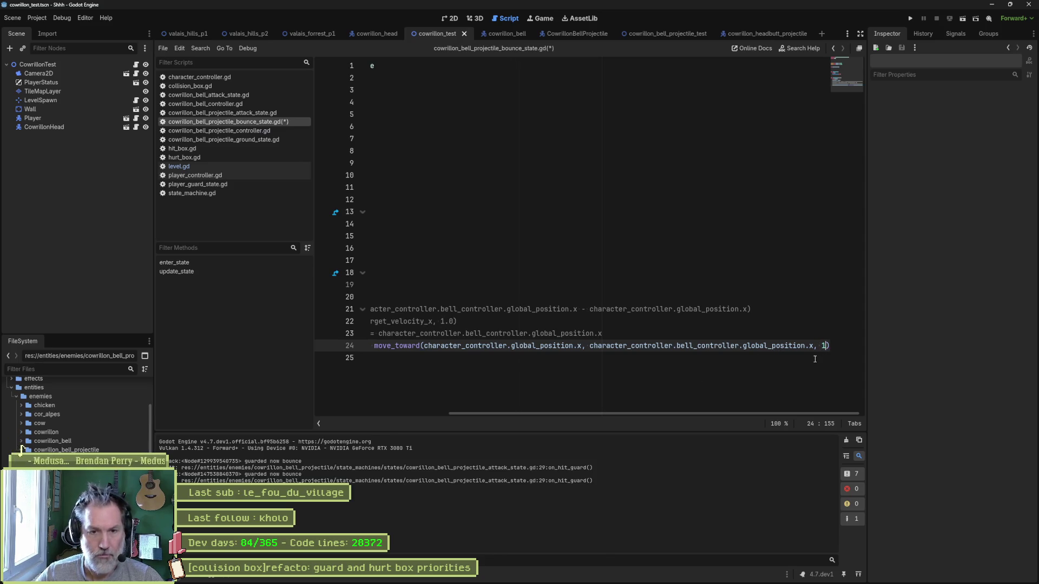
key(F6)
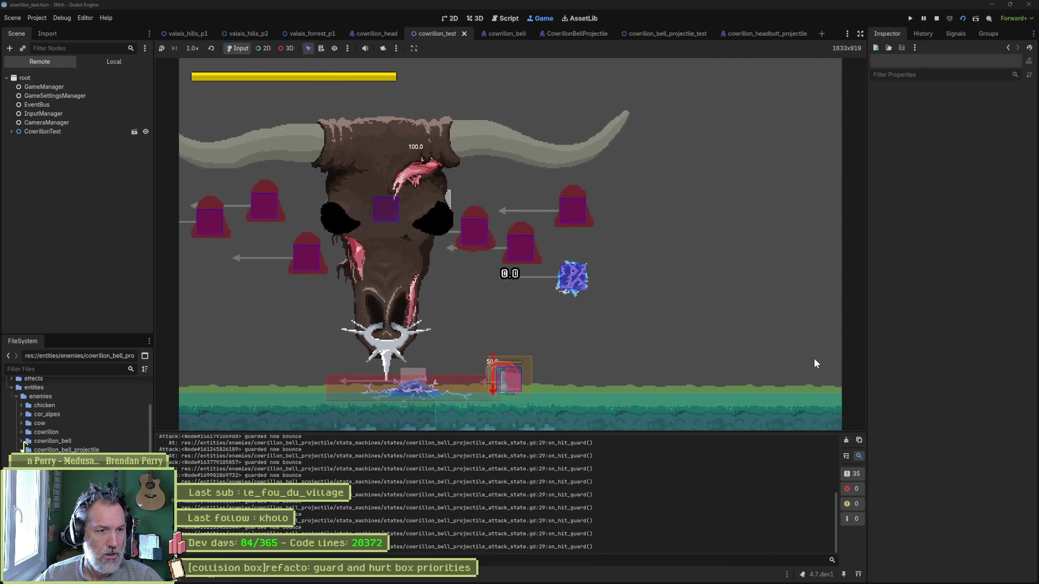
key(F8)
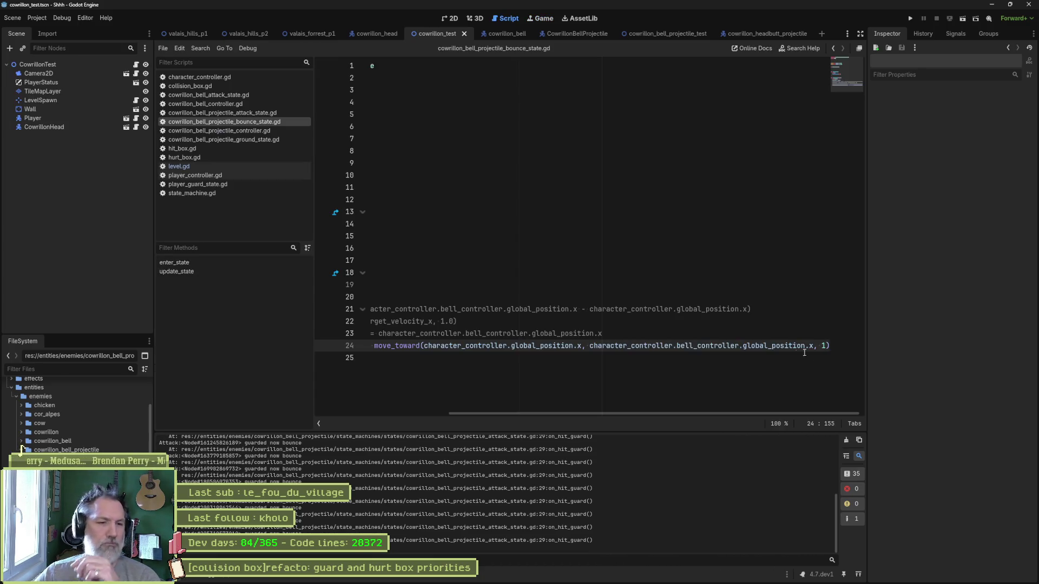
drag(679, 414, 516, 409)
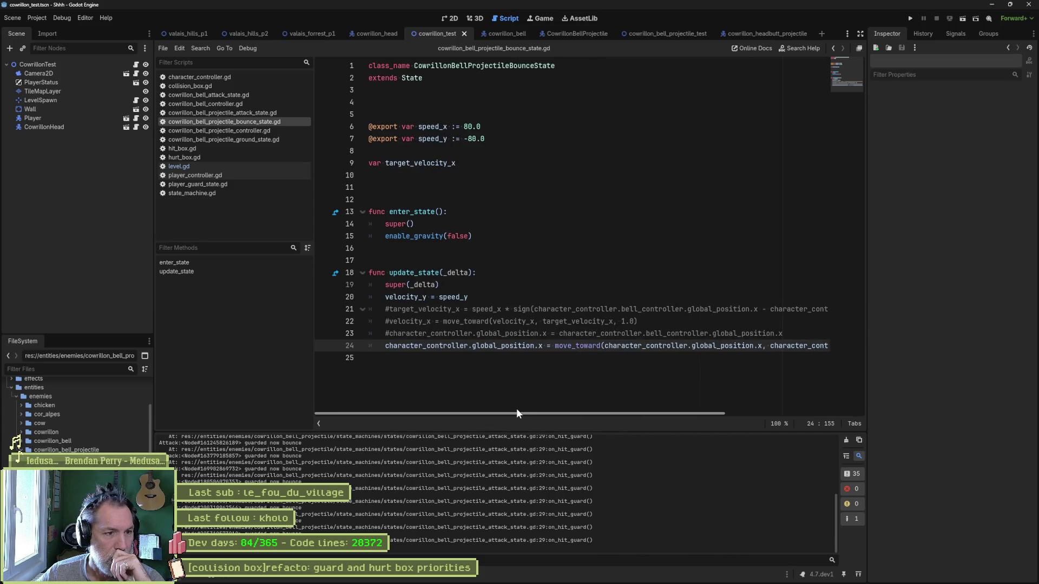
mouse_move(517, 413)
mouse_down()
mouse_move(709, 415)
mouse_move(612, 415)
mouse_up()
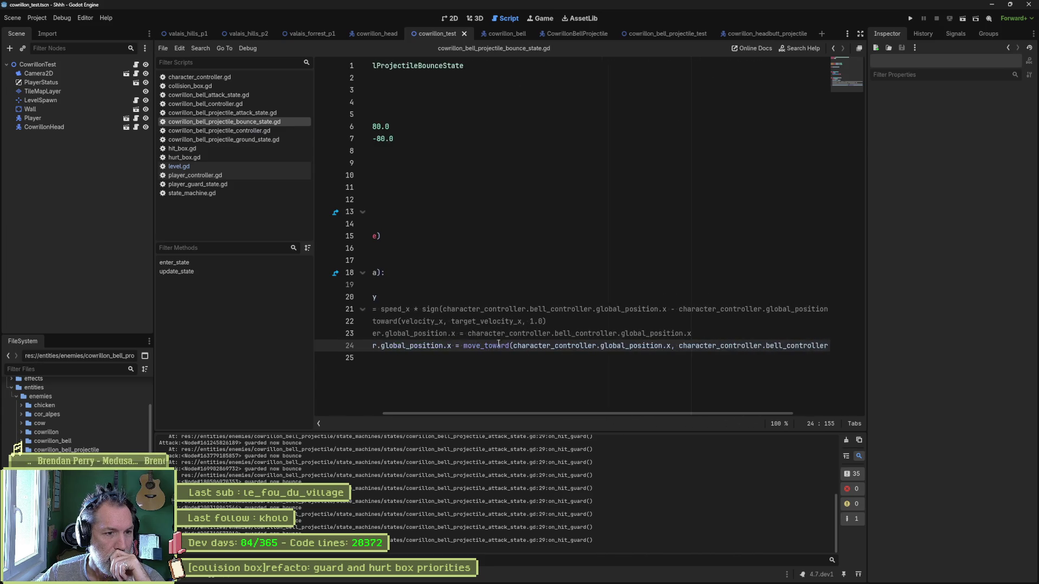
mouse_move(498, 345)
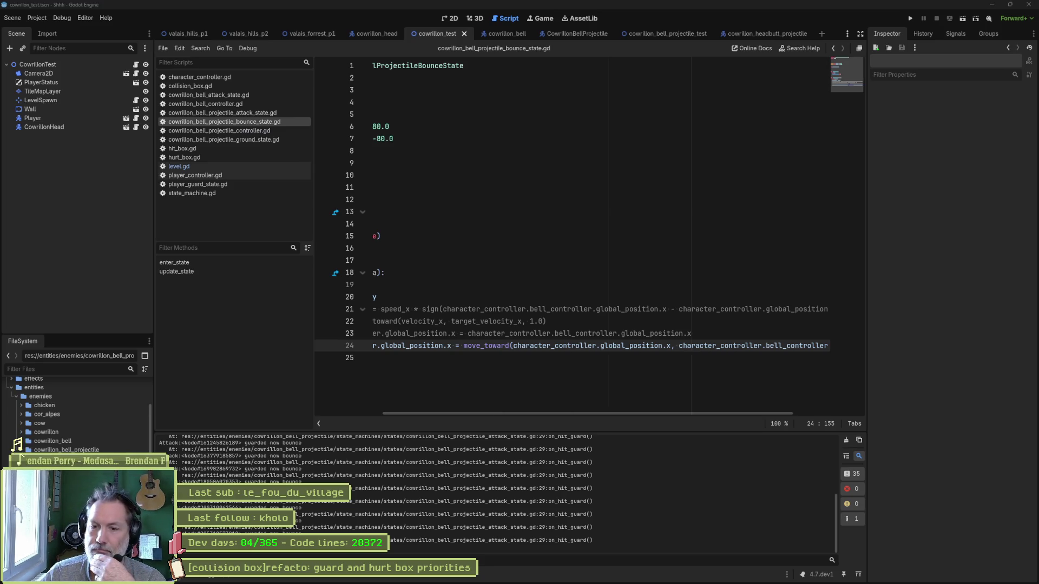
drag(644, 413, 555, 414)
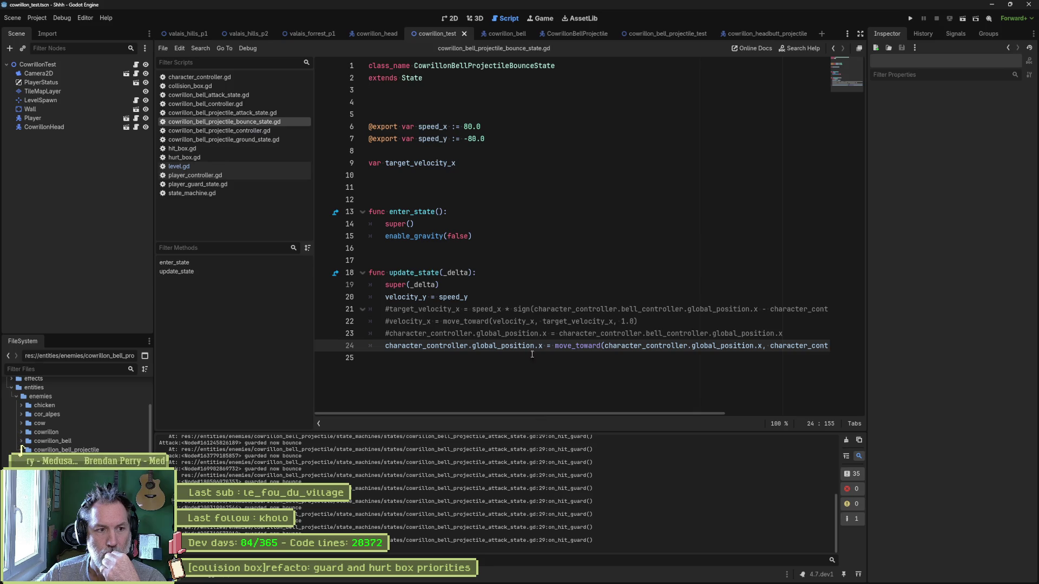
double_click(462, 274)
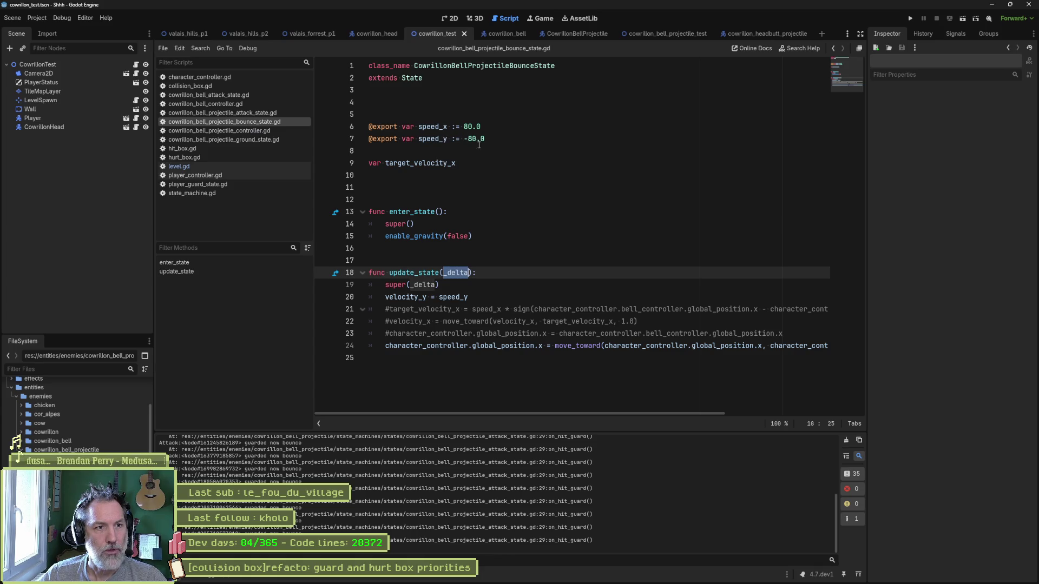
drag(555, 413, 804, 402)
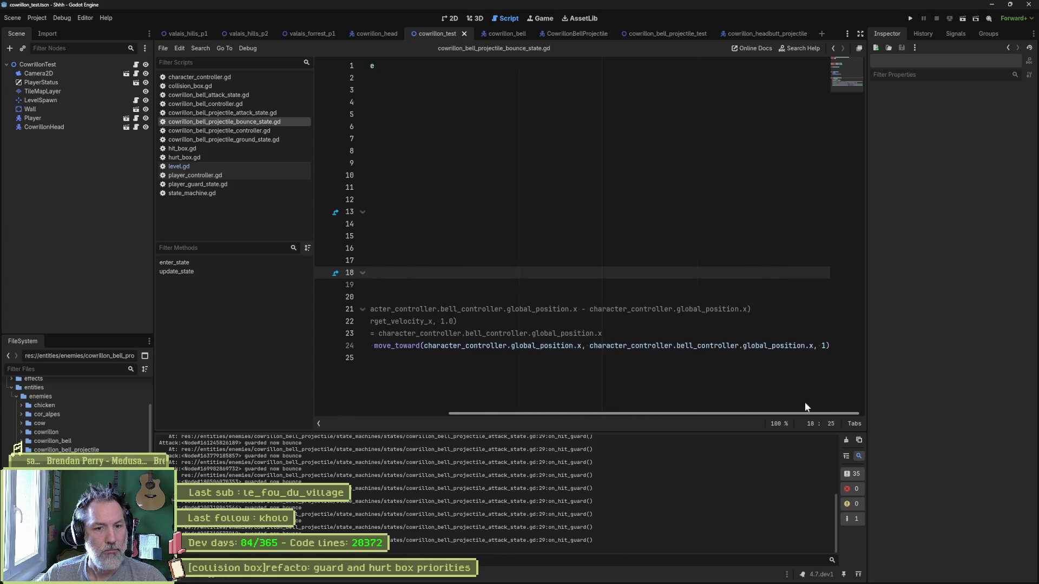
click(803, 334)
click(824, 346)
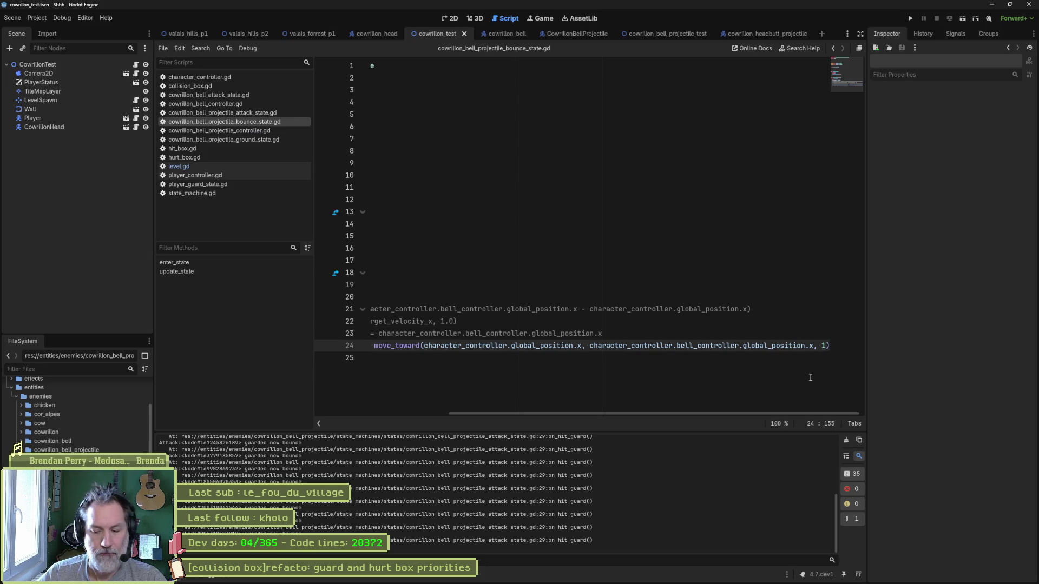
Step: Change line 24's move_toward step from 1 to speed_y * _delta, then test-run the scene
key(BackSpace)
text(spe)
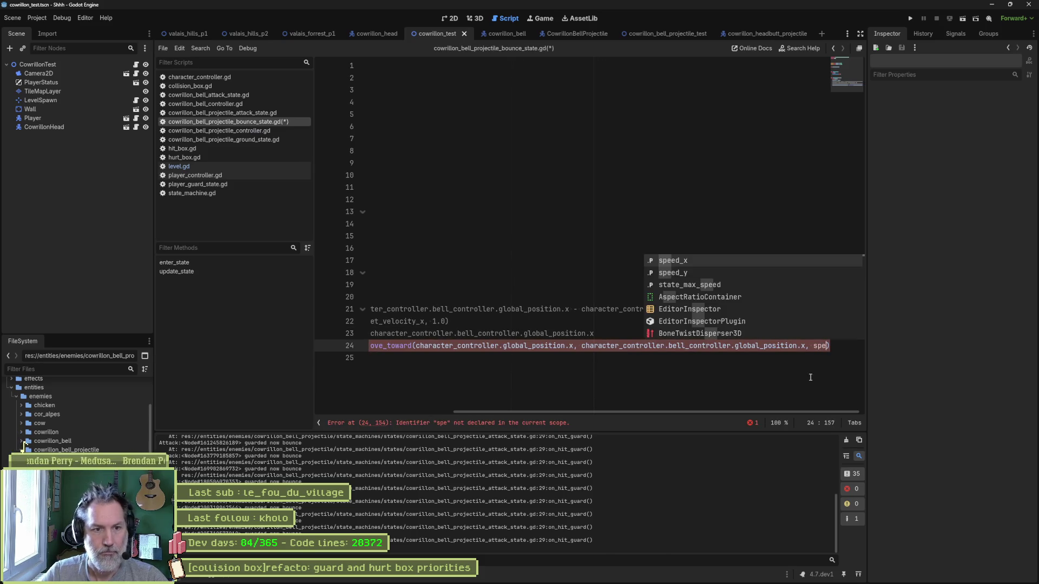
key(Down)
key(Return)
text(* )
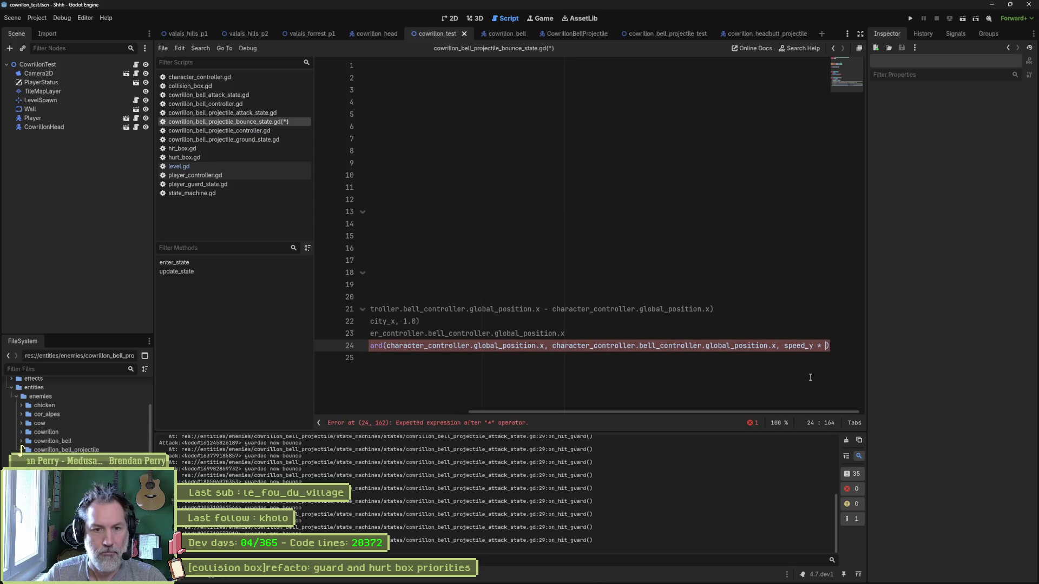
text(_delta)
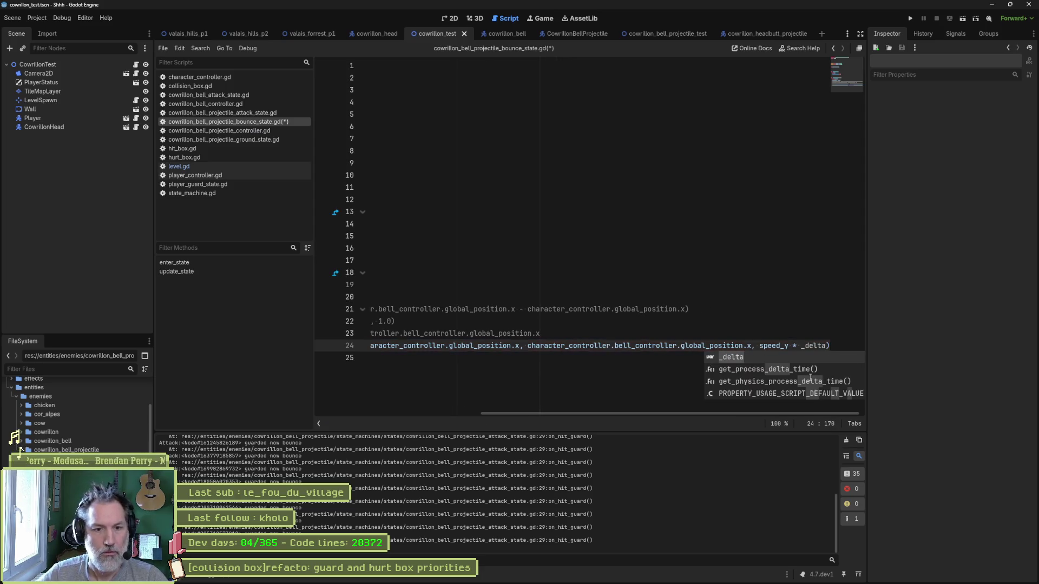
key(F6)
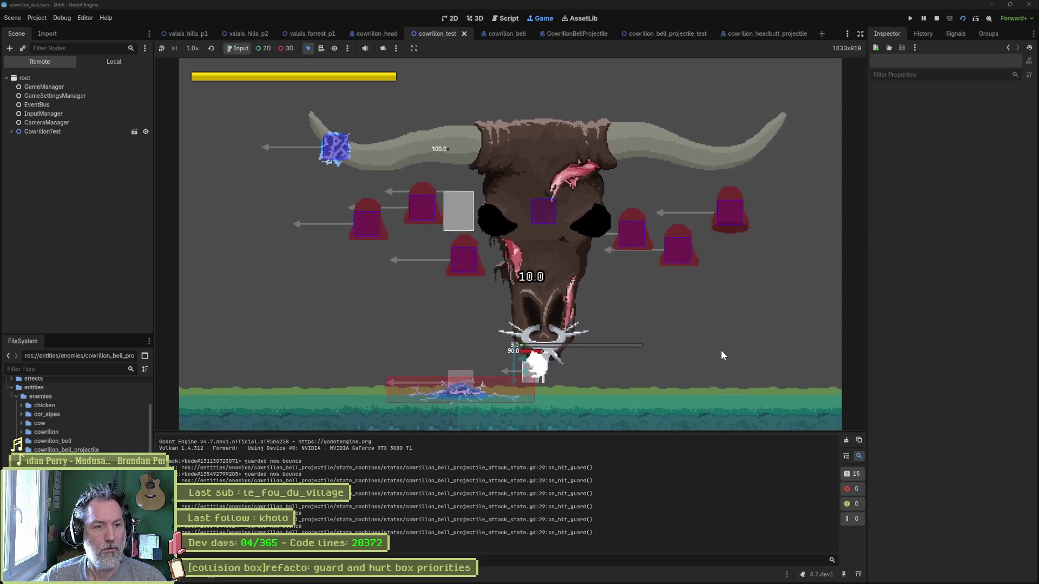
key(F8)
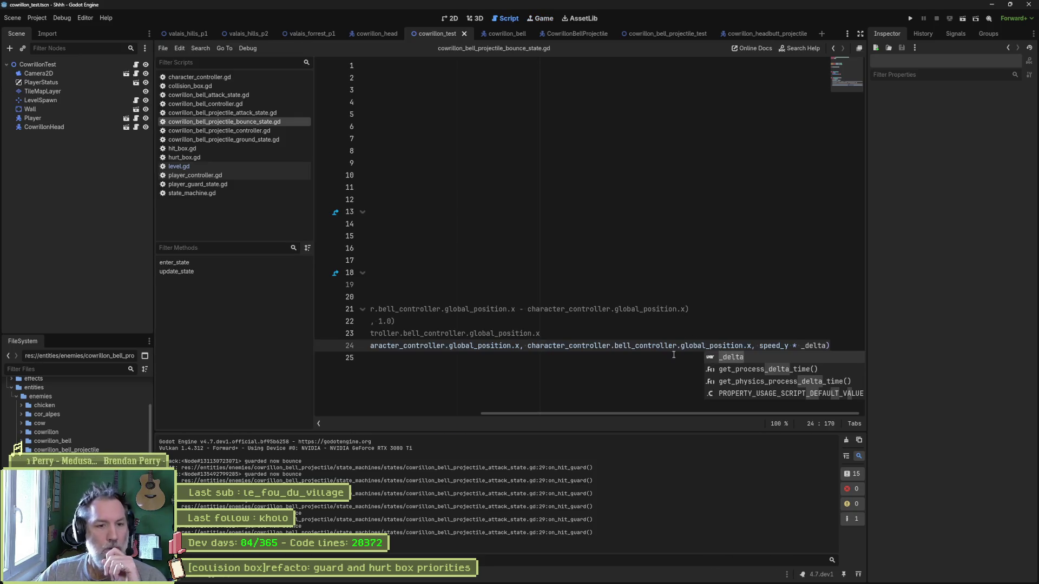
Step: Change line 24's step value from speed_y to speed_x * _delta and rerun the test scene
click(681, 399)
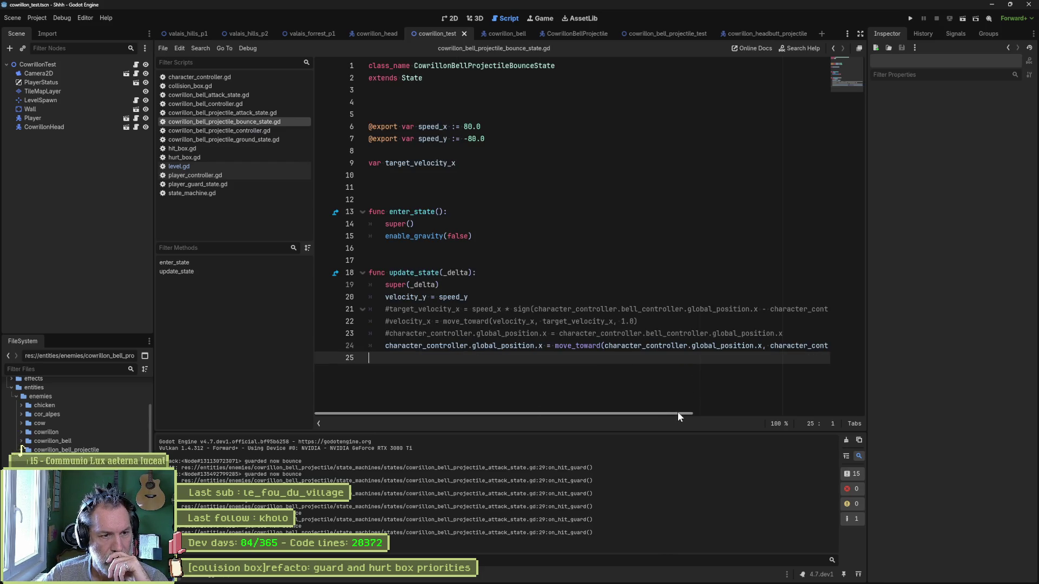
drag(677, 412, 839, 408)
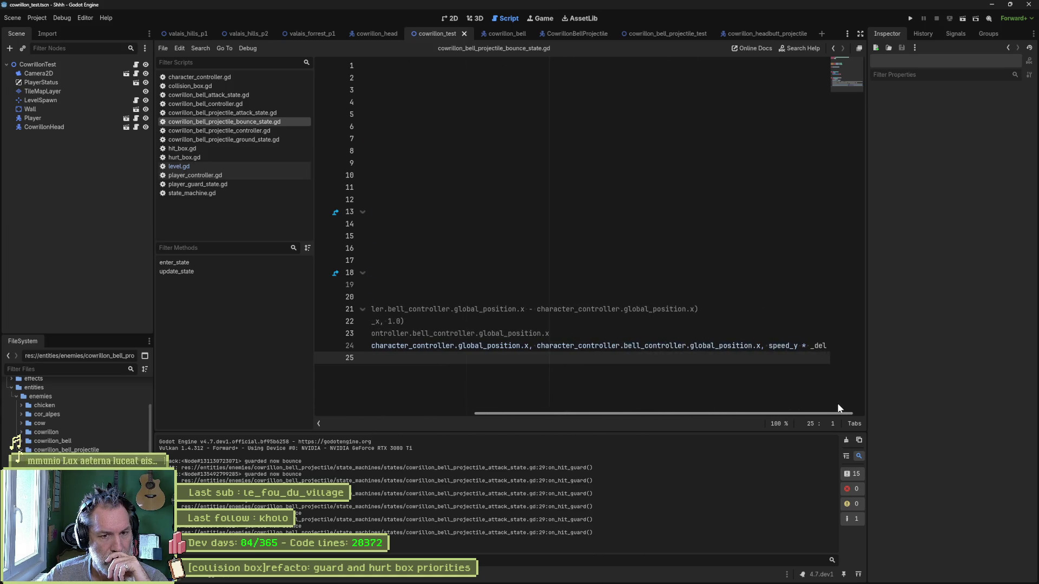
click(799, 346)
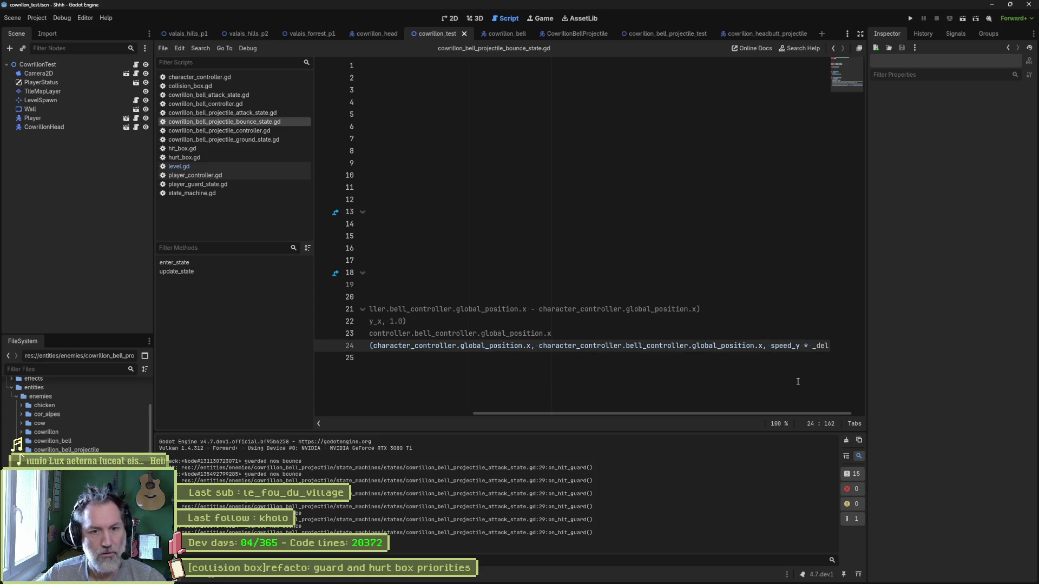
key(BackSpace)
text(x)
key(F6)
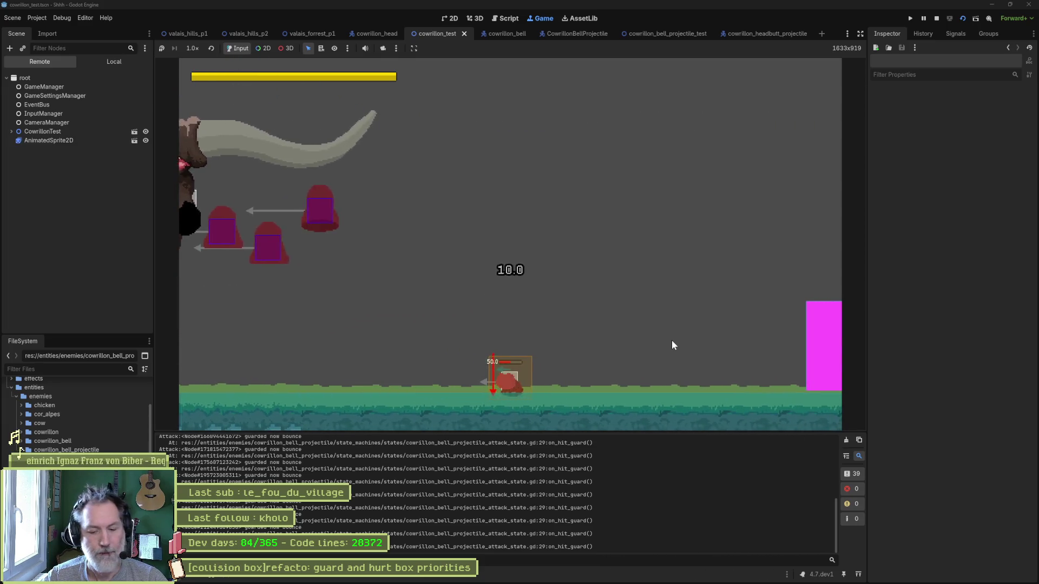
Step: Stop the test run after watching the bells bounce with the speed_x step
key(F8)
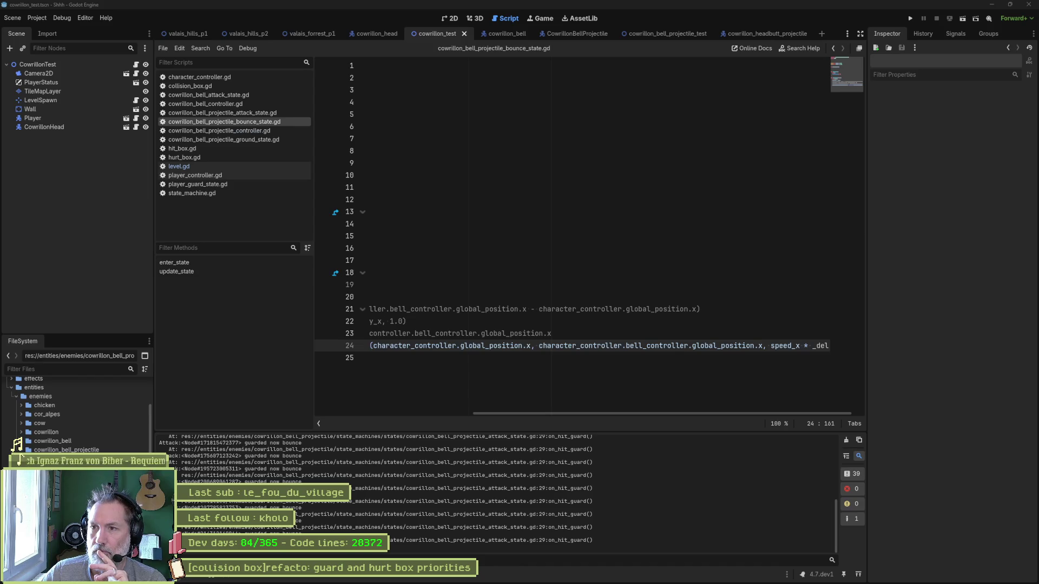
key(alt+Tab)
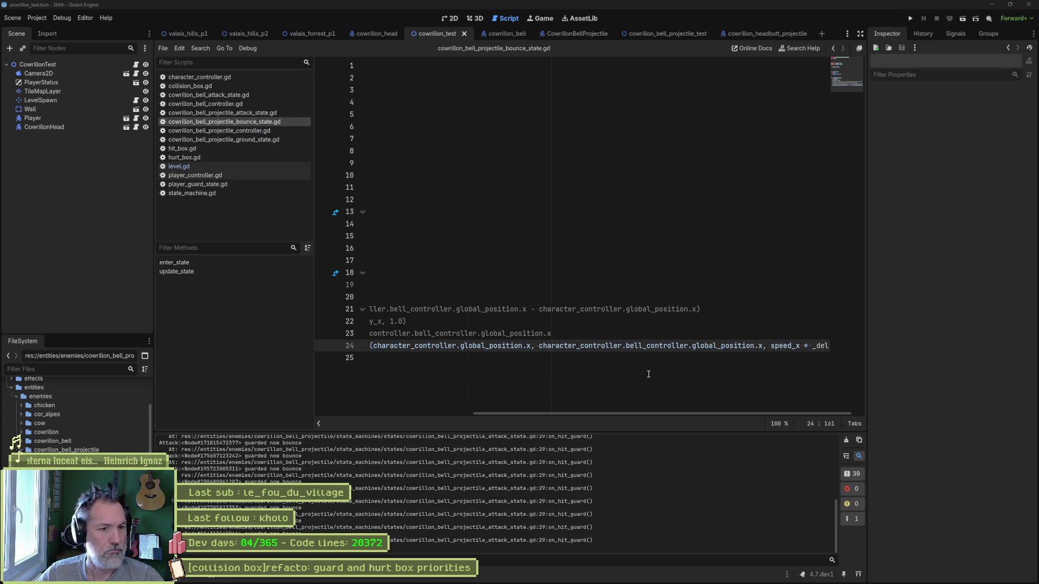
drag(645, 414, 430, 434)
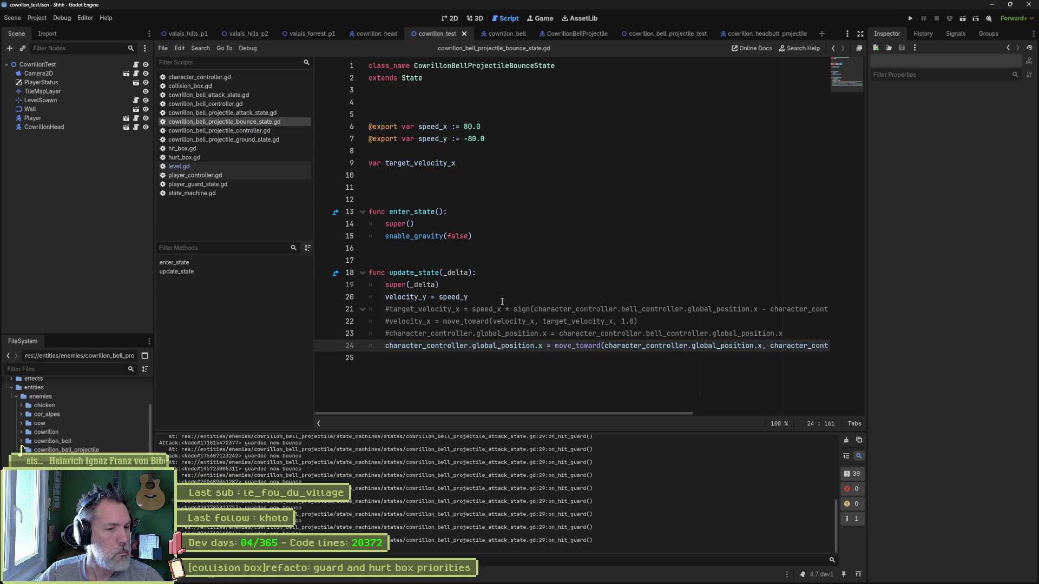
mouse_move(519, 582)
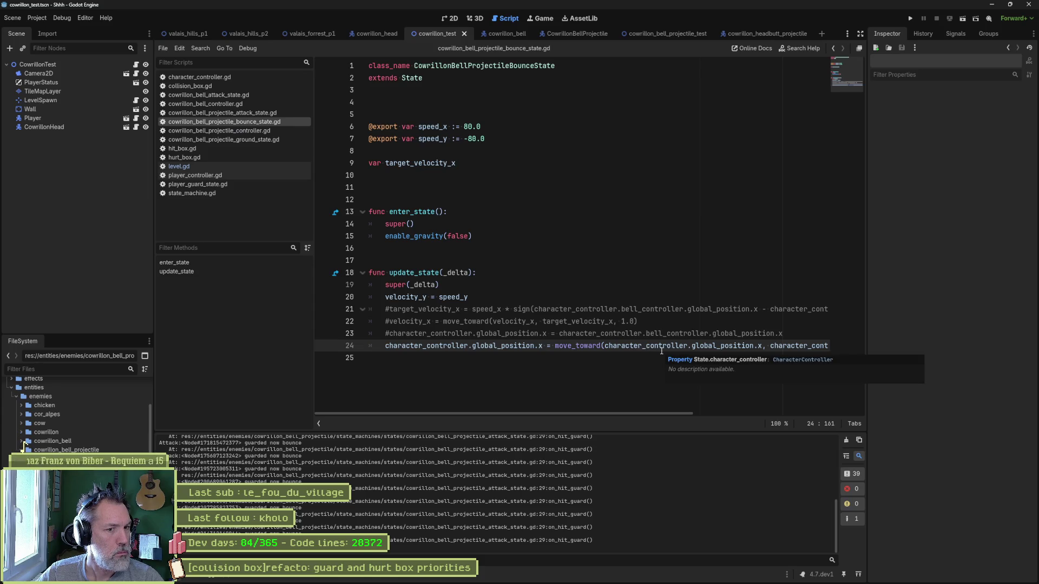
click(606, 346)
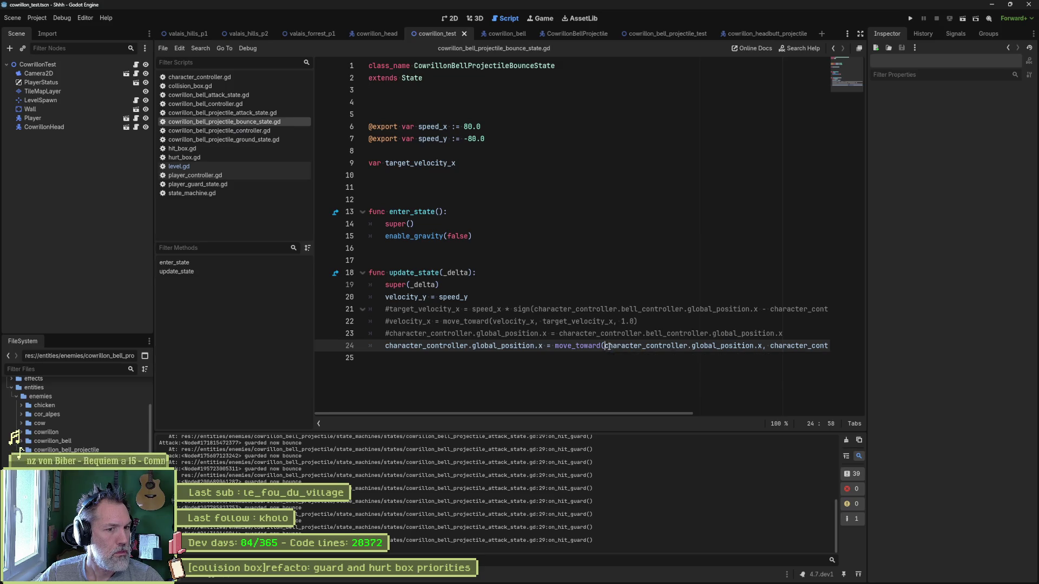
drag(707, 347, 761, 347)
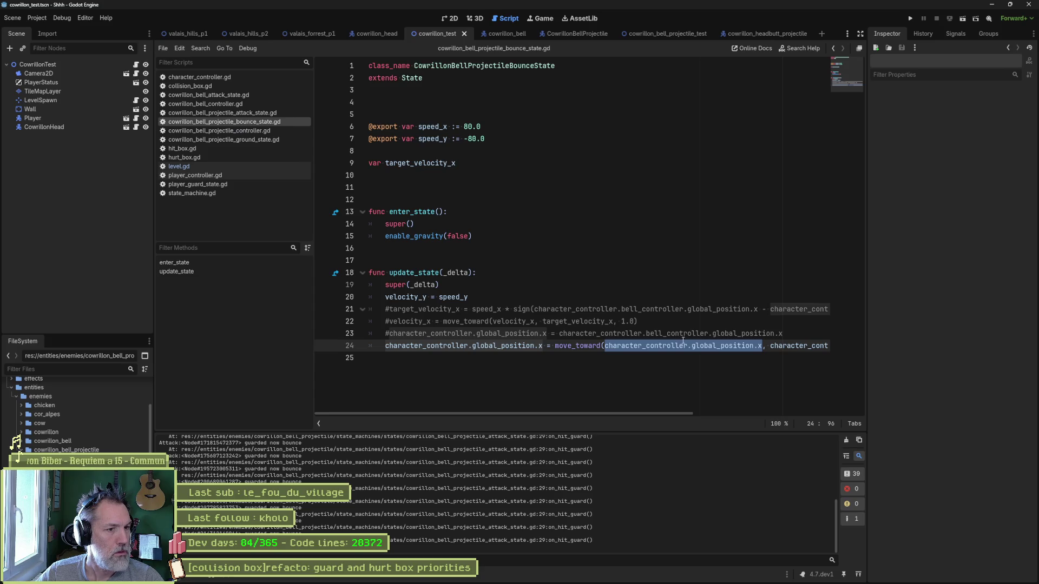
click(502, 238)
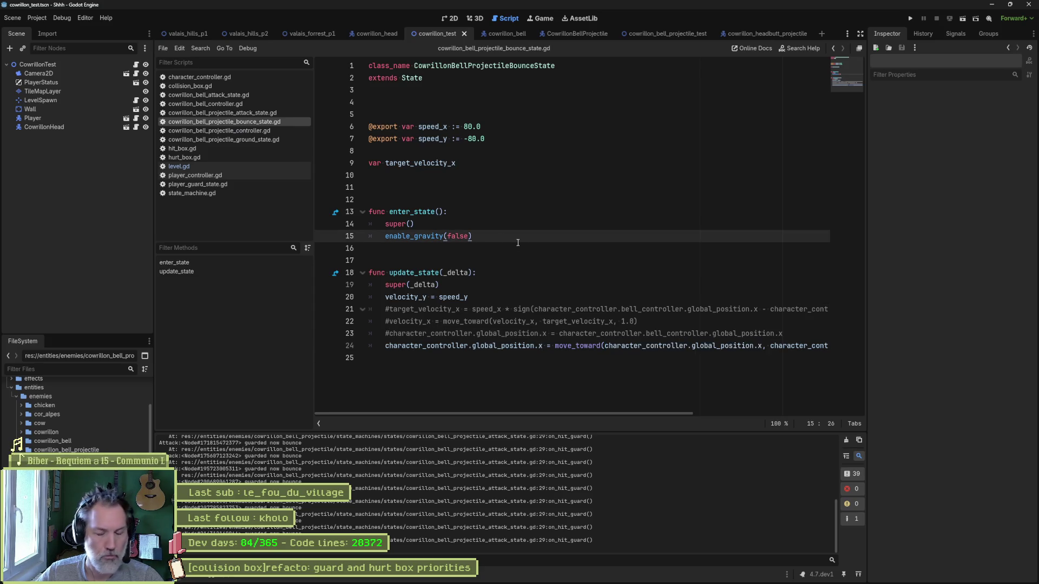
Step: In enter_state, add print_debug(self, " bell to target ", character_controller.bell_controller.name), then test-run the scene
key(Return)
text(print_debug()
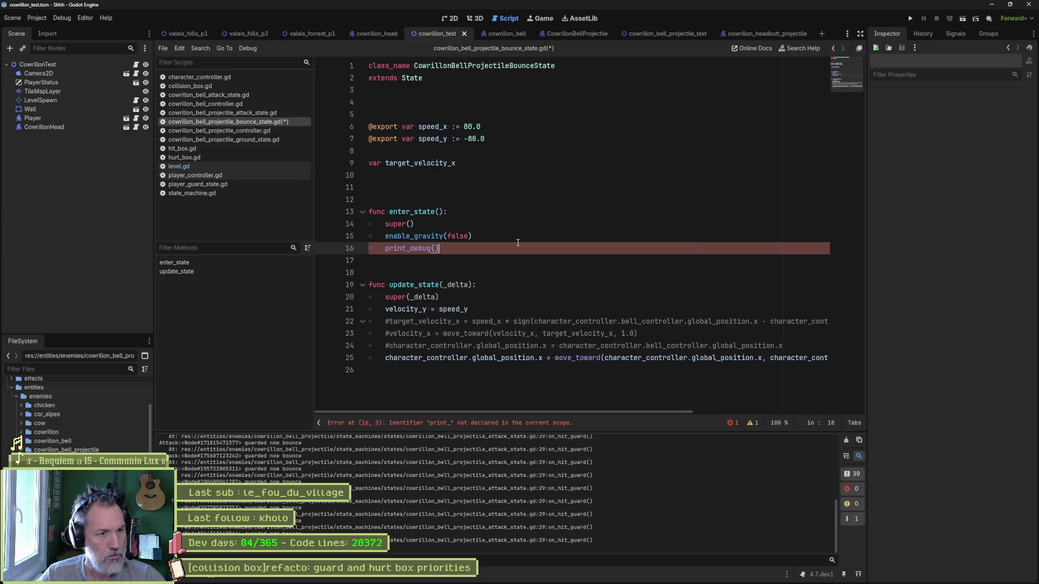
key(Left)
text(self)
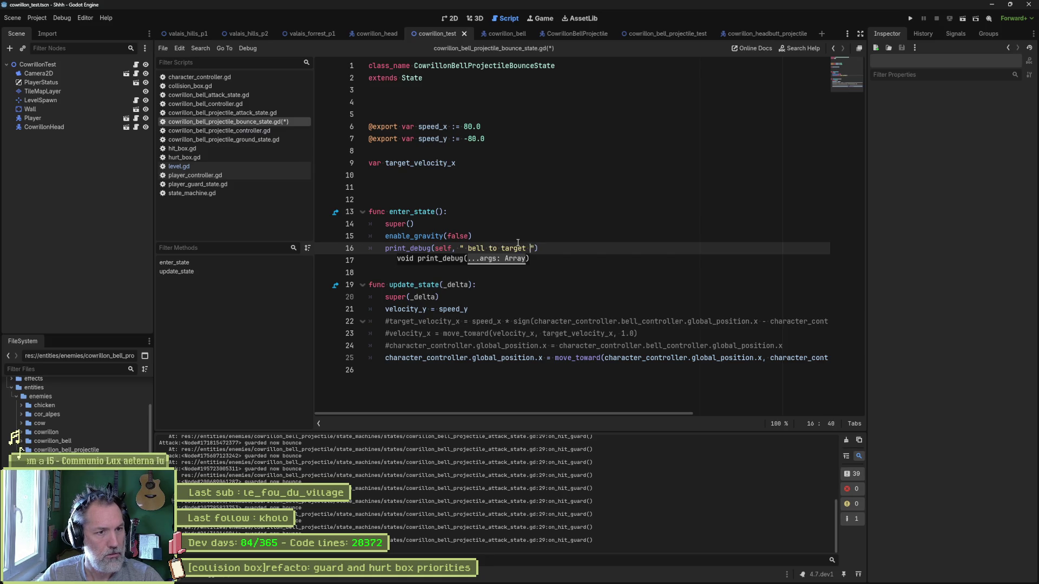
text(haract)
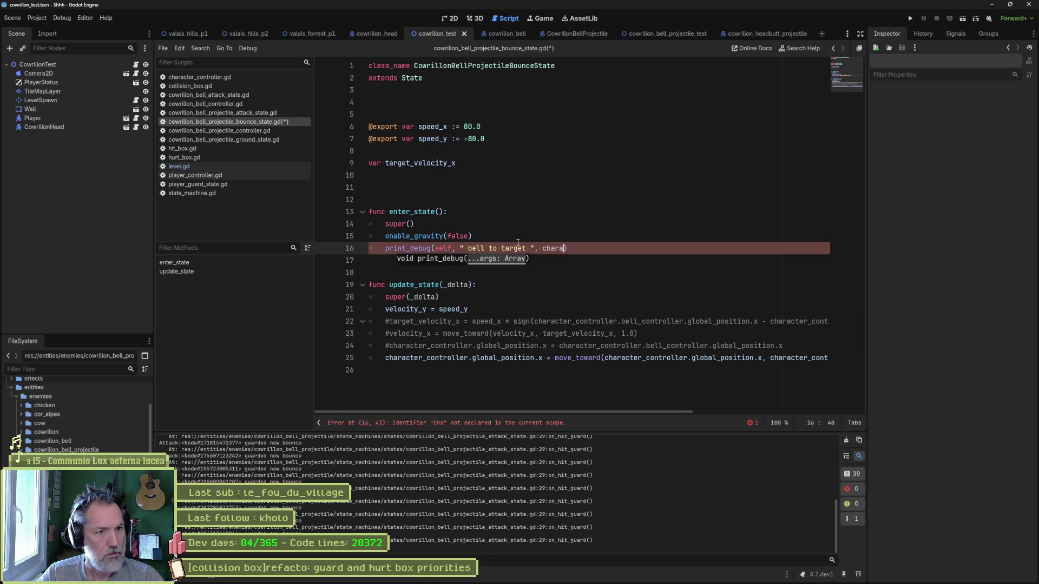
key(Return)
text(.bell_controller.name)
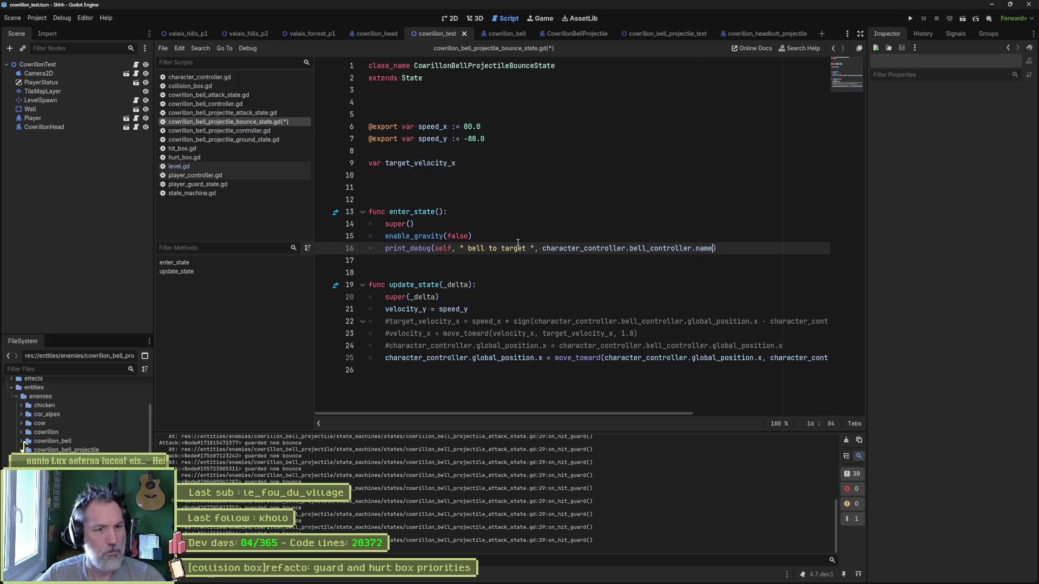
key(F6)
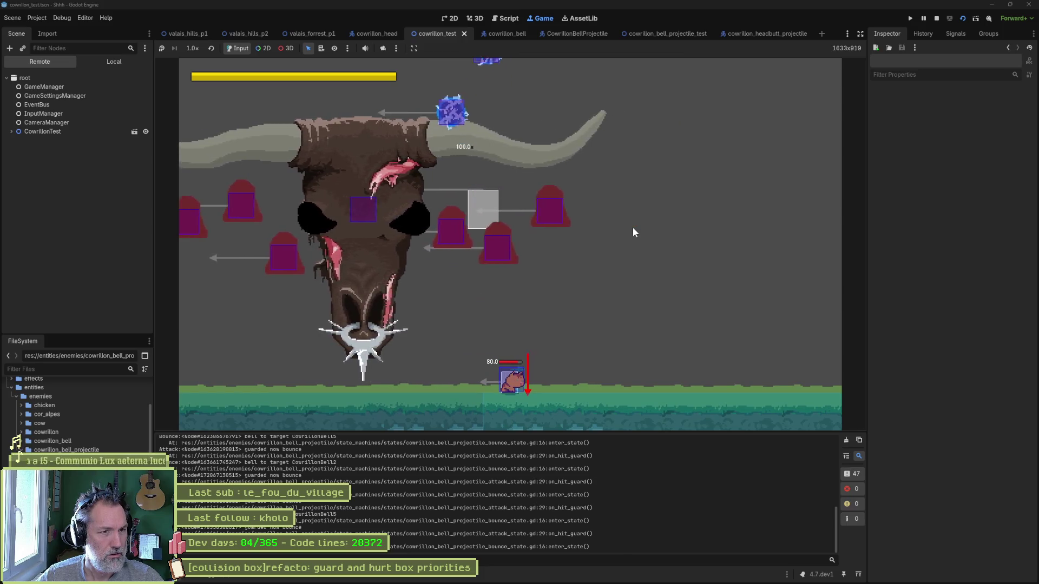
key(F8)
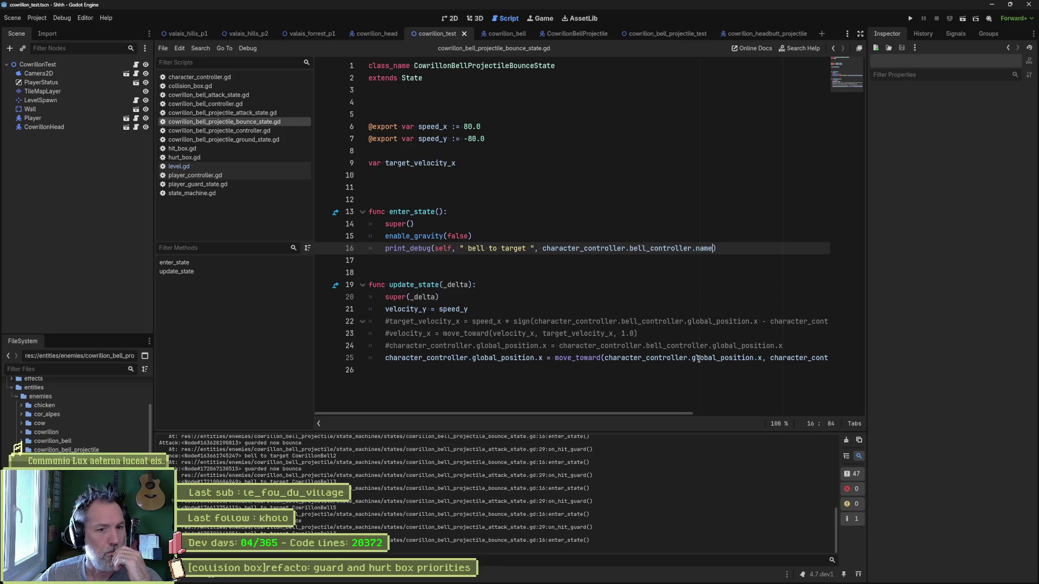
Step: Check move_toward's documentation, select its first argument on line 25, then bring up the cowrillon_head scene
drag(687, 413, 797, 408)
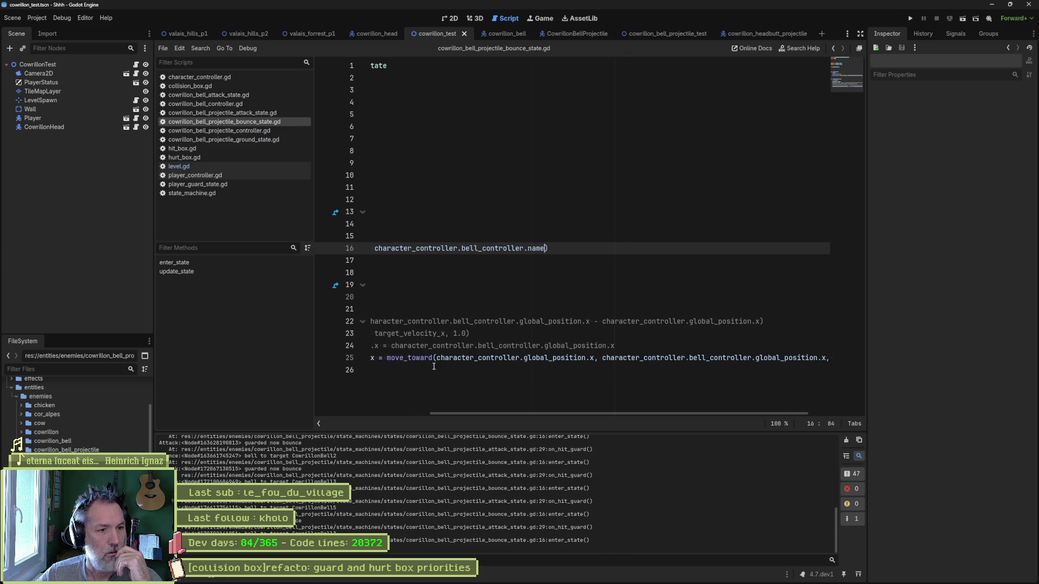
mouse_move(431, 362)
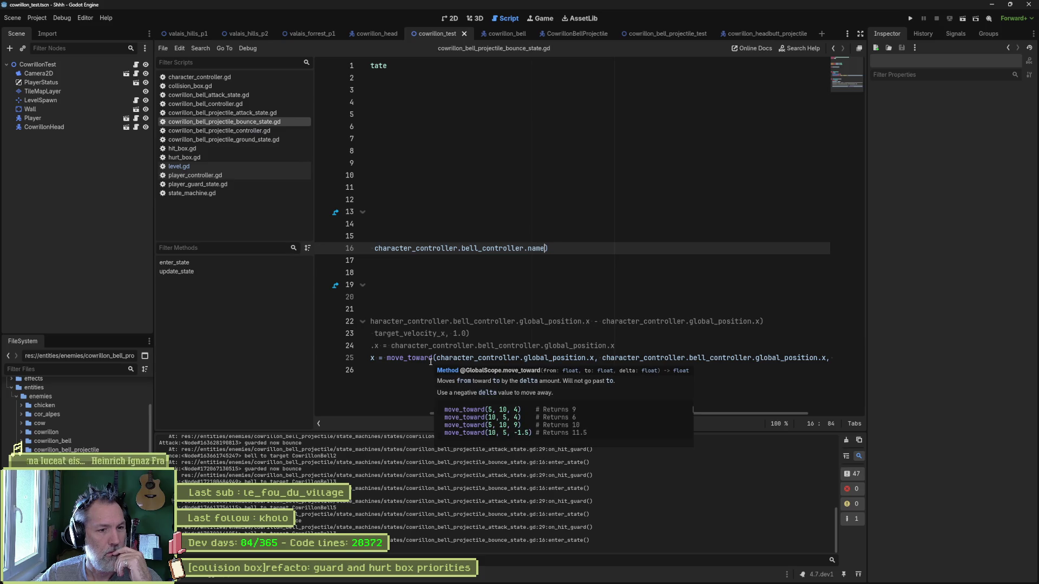
click(447, 359)
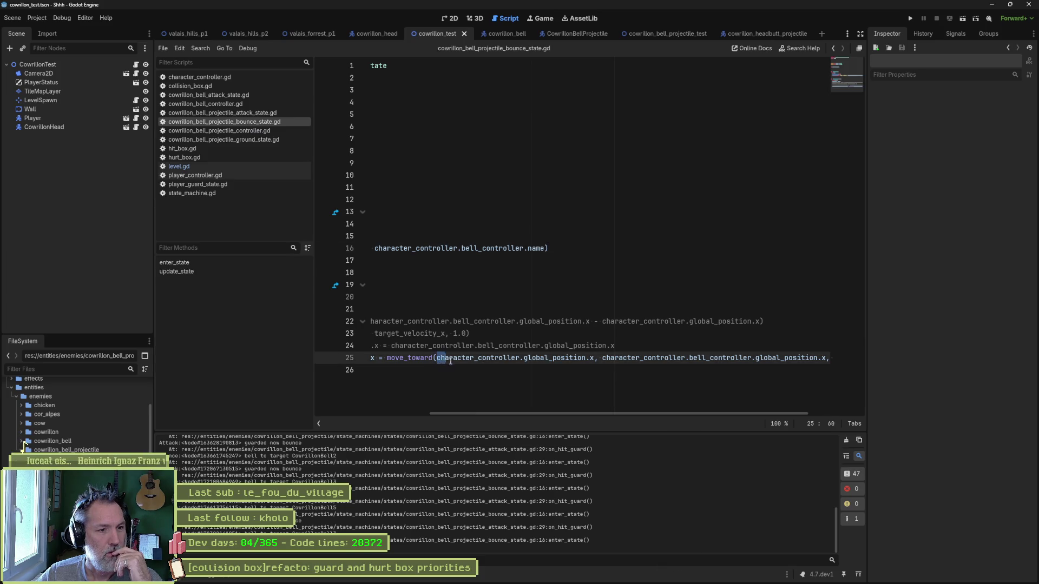
drag(547, 361, 598, 359)
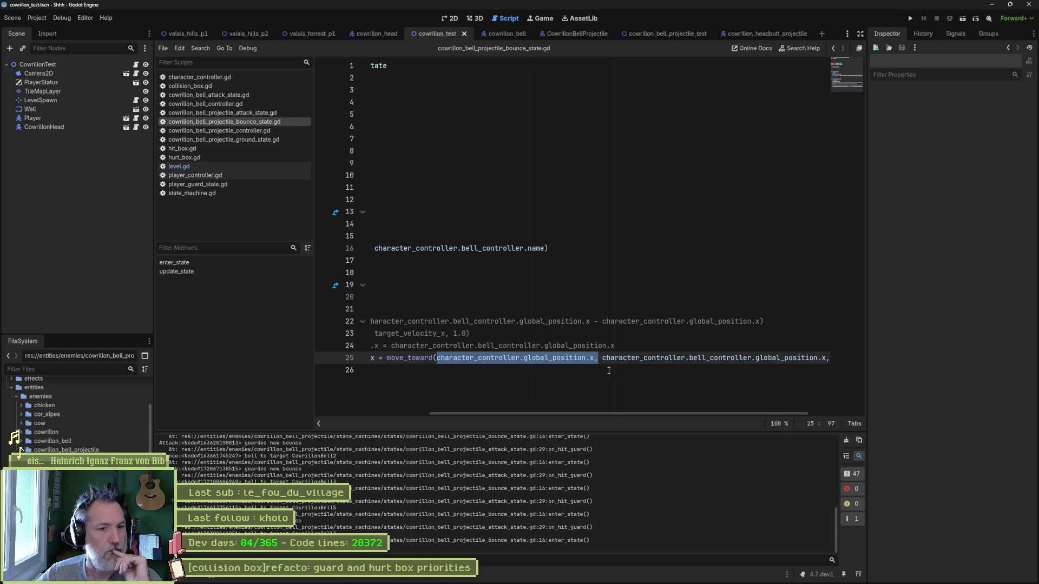
drag(681, 415, 740, 417)
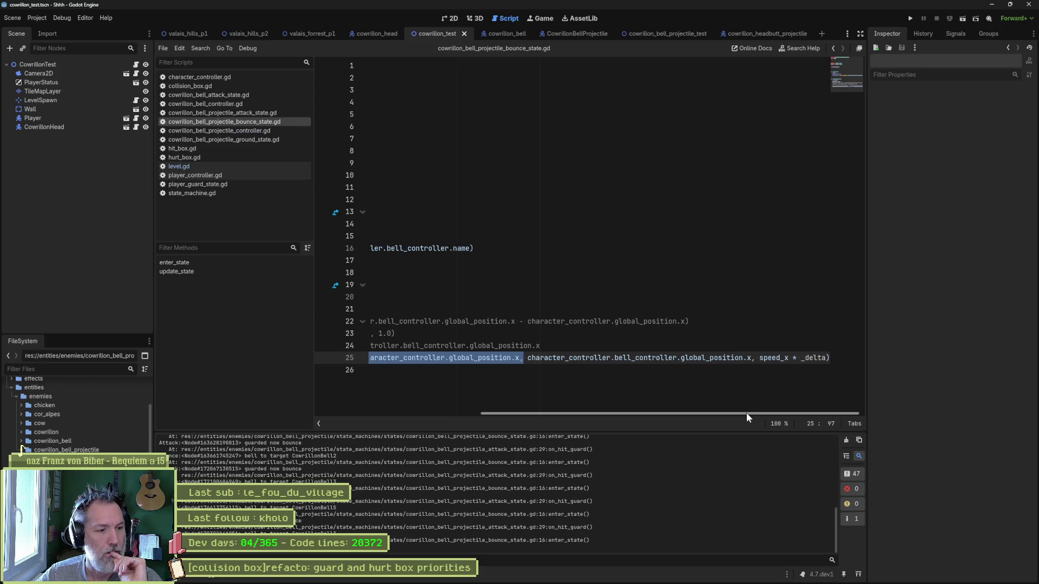
drag(745, 413, 545, 416)
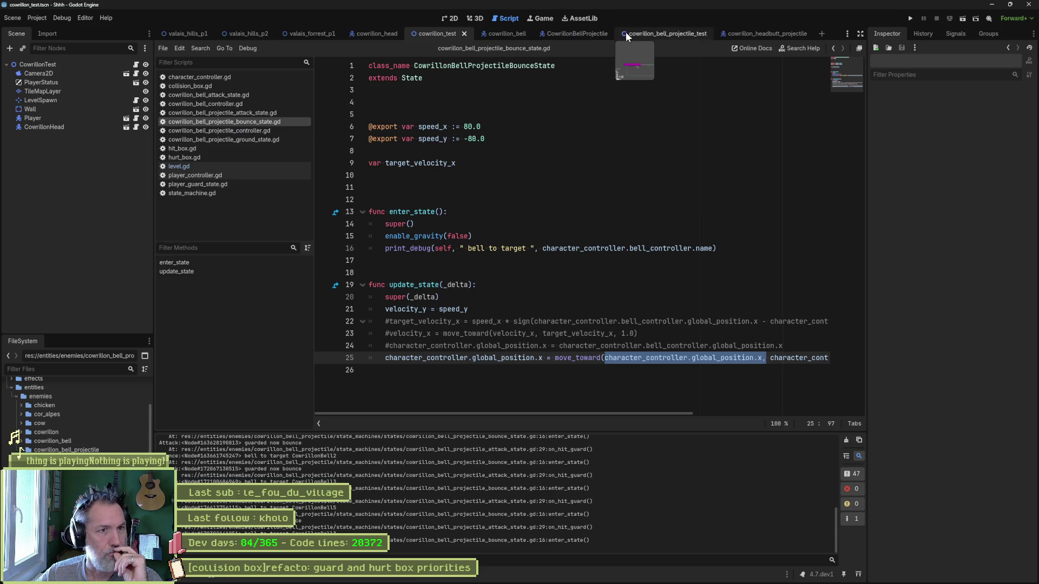
click(381, 36)
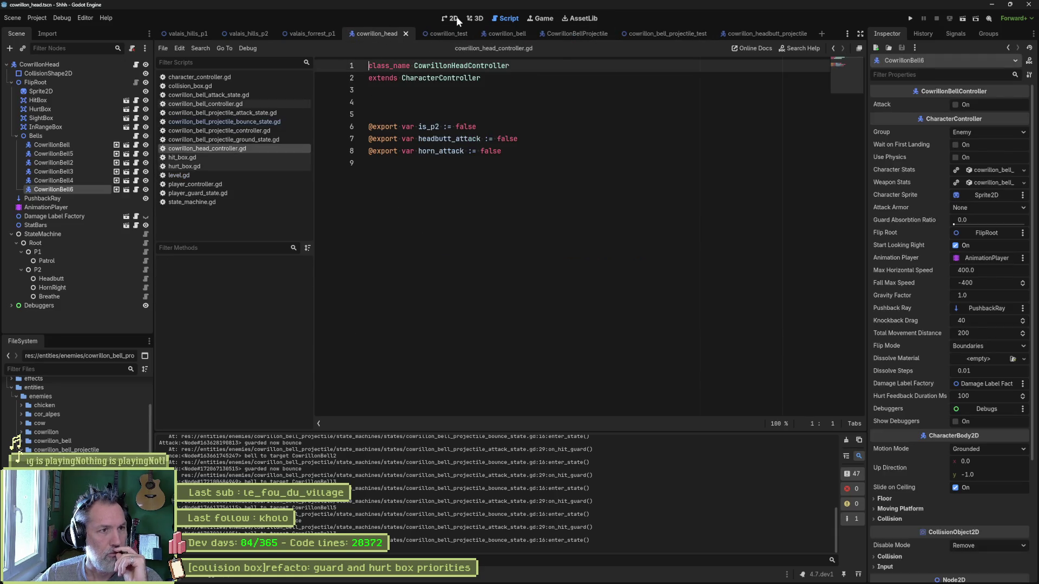
Step: In the cowrillon_head 2D view, rename the unnumbered CowrillonBell node to CowrillonBell1
click(454, 18)
scroll(419, 249, up, 3)
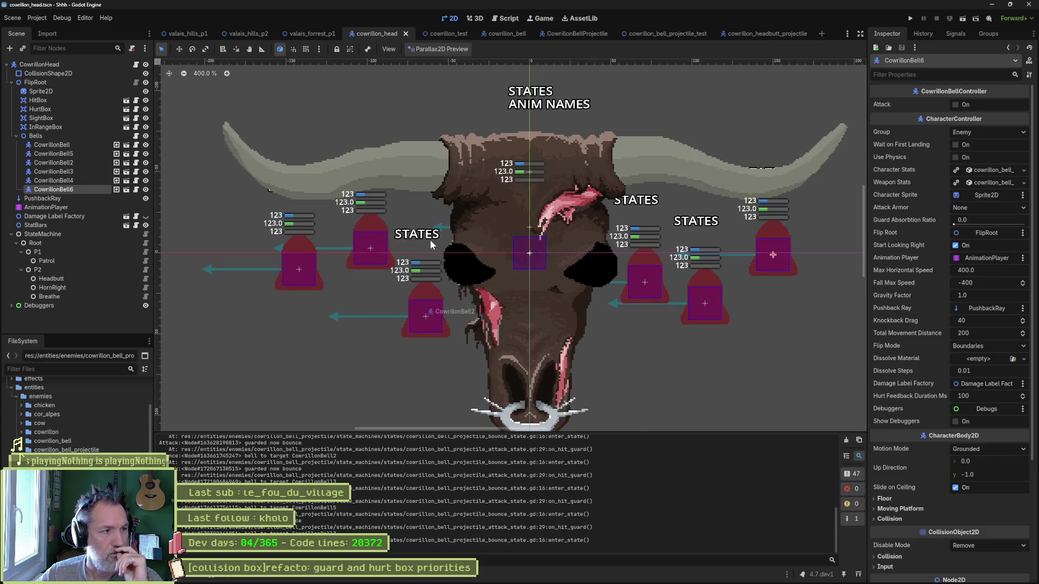
click(82, 153)
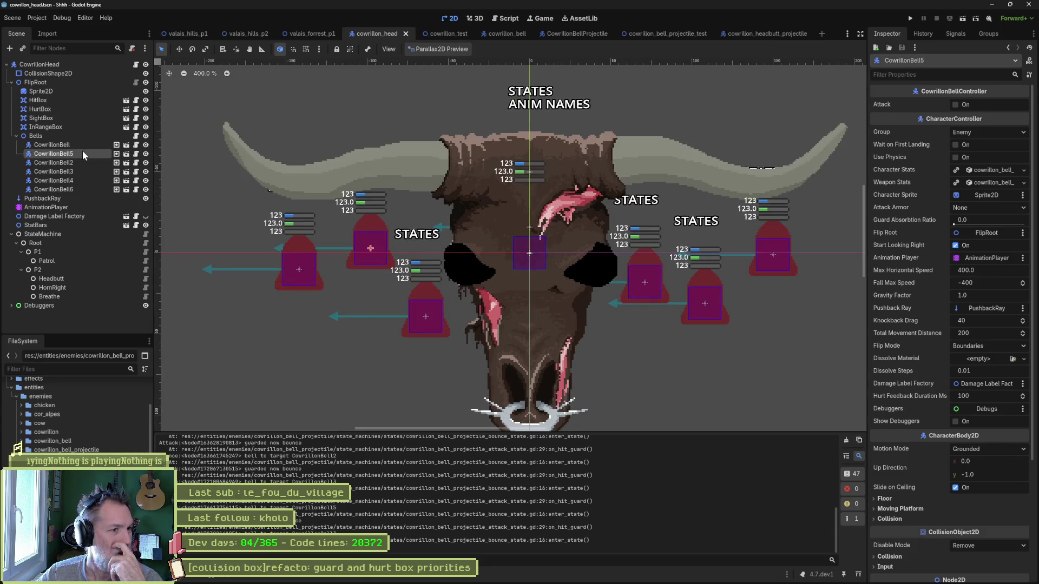
click(93, 144)
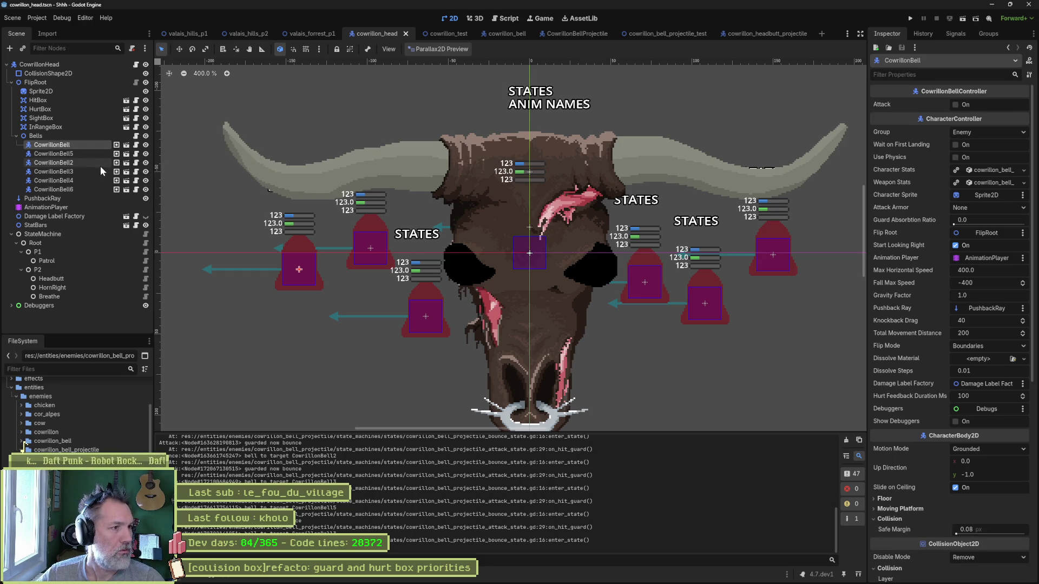
key(F2)
key(End)
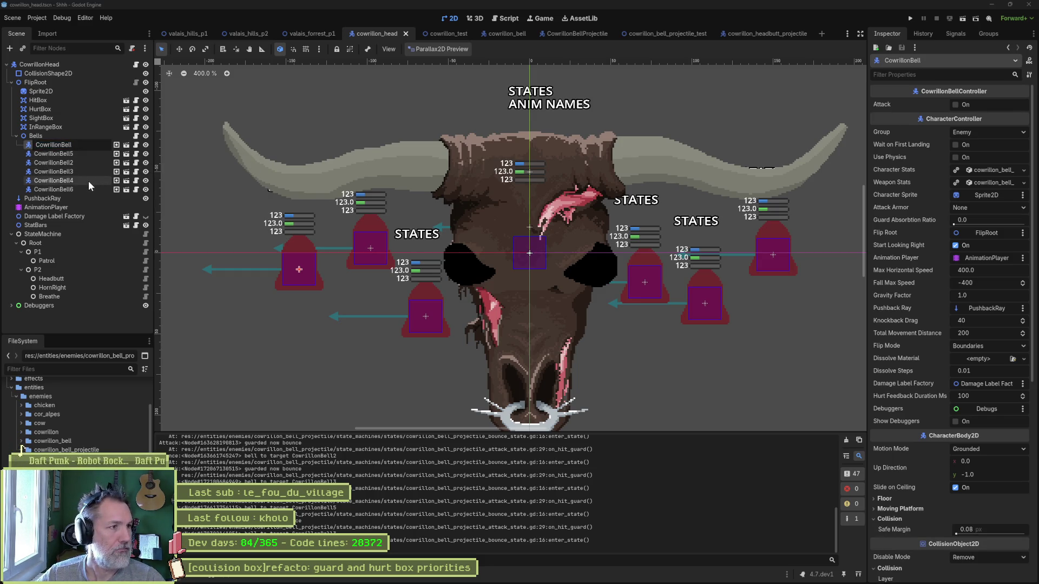
text(1)
key(Return)
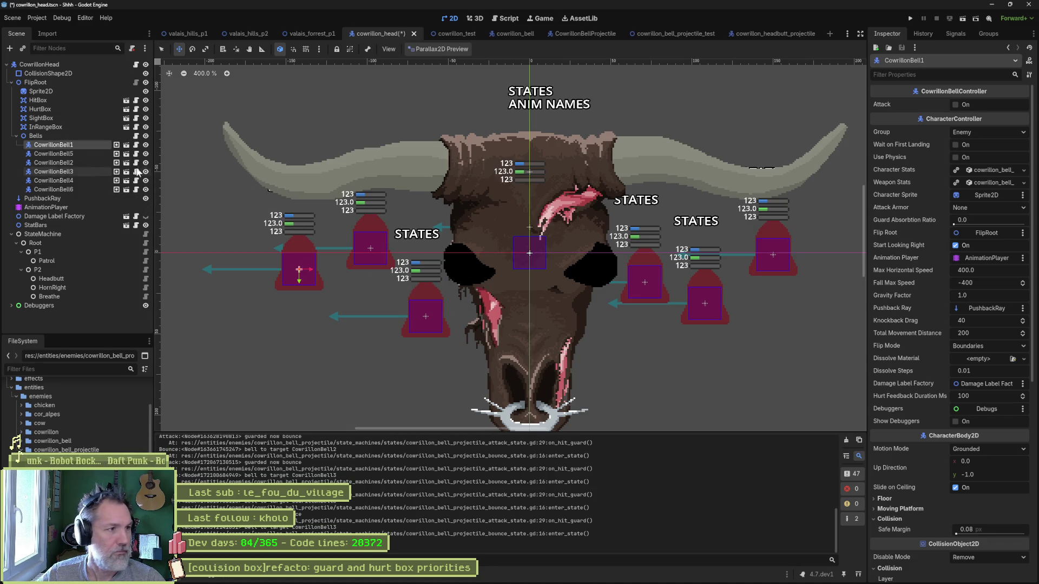
Step: Move CowrillonBell2 after CowrillonBell1 and to the lower bell spot; move CowrillonBell3 to the head's lower left
click(84, 161)
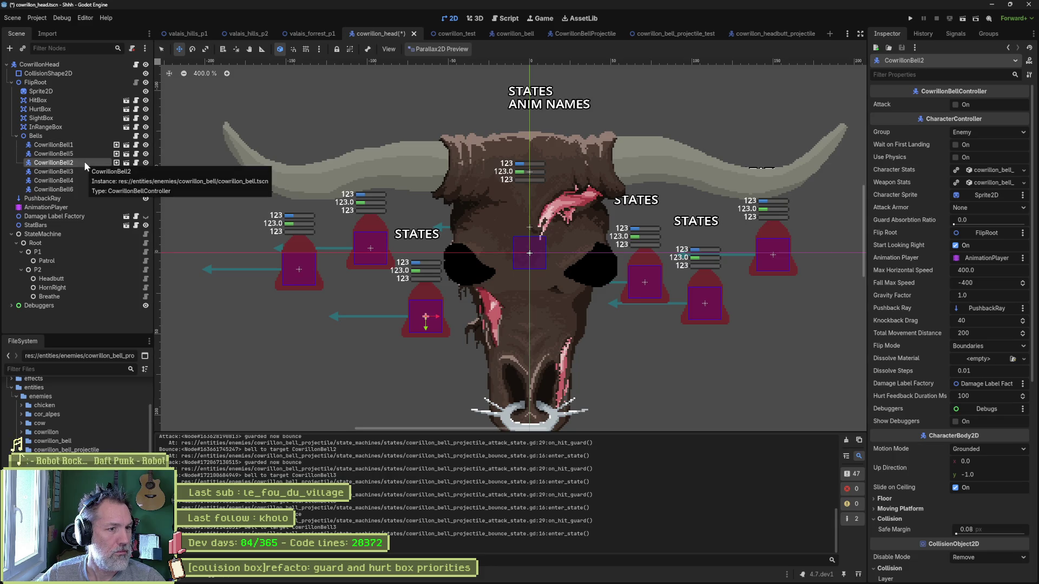
drag(359, 299, 305, 134)
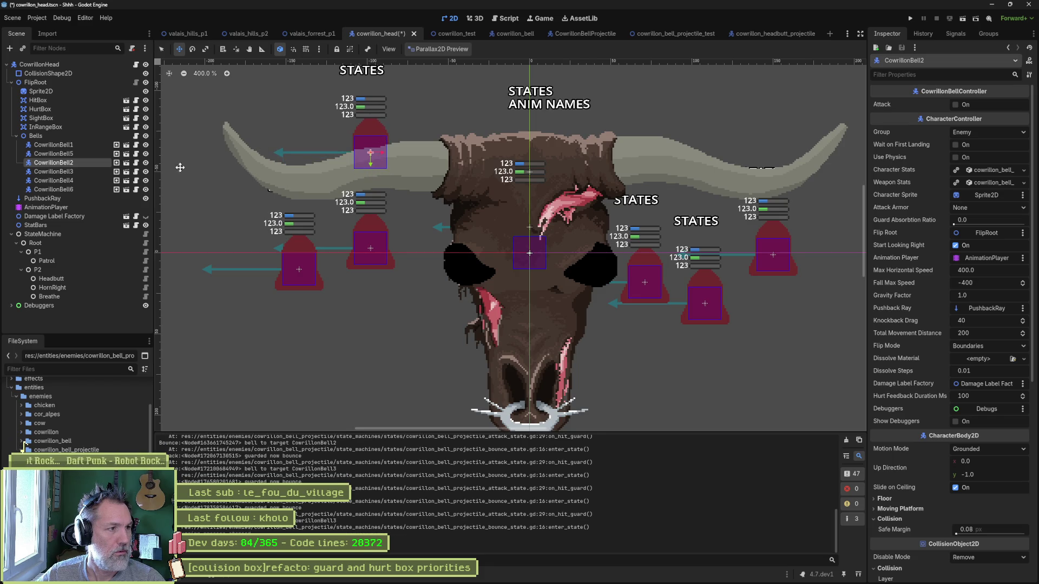
drag(68, 150, 68, 151)
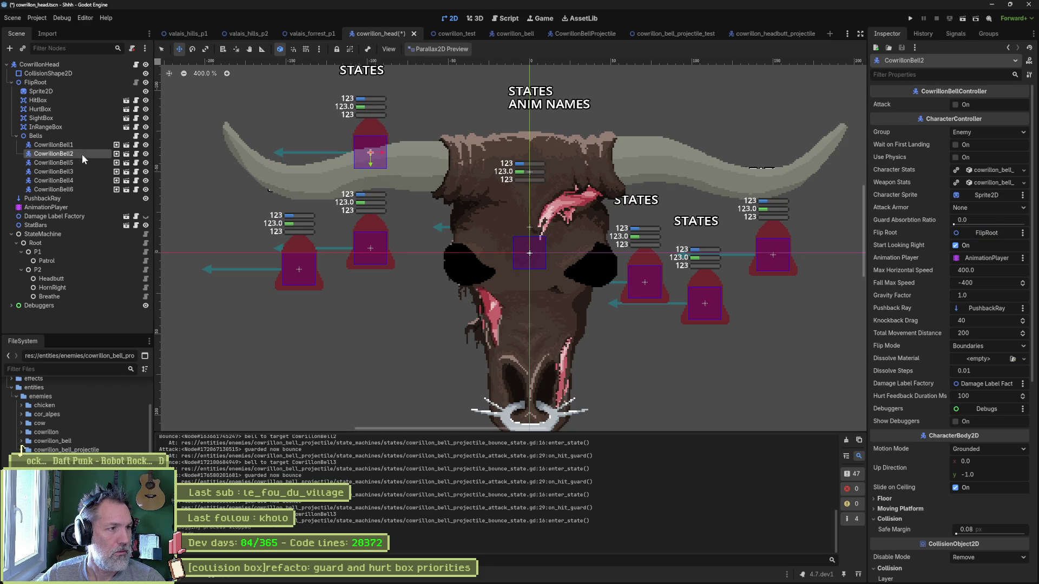
drag(366, 136, 366, 230)
mouse_move(77, 170)
mouse_down()
mouse_move(63, 170)
mouse_move(67, 159)
mouse_up()
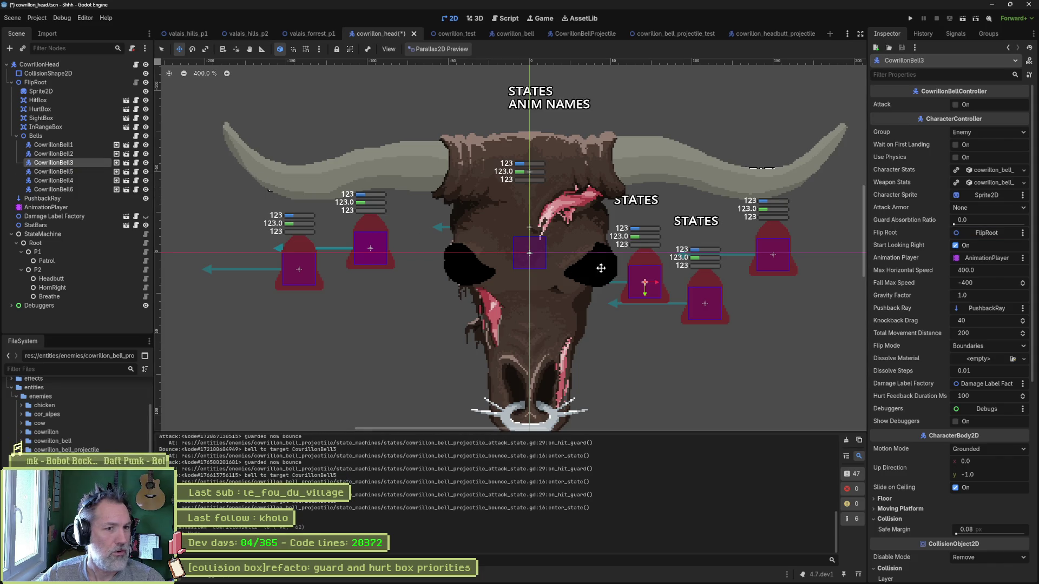
mouse_move(639, 267)
mouse_down()
mouse_move(420, 246)
mouse_move(407, 289)
mouse_up()
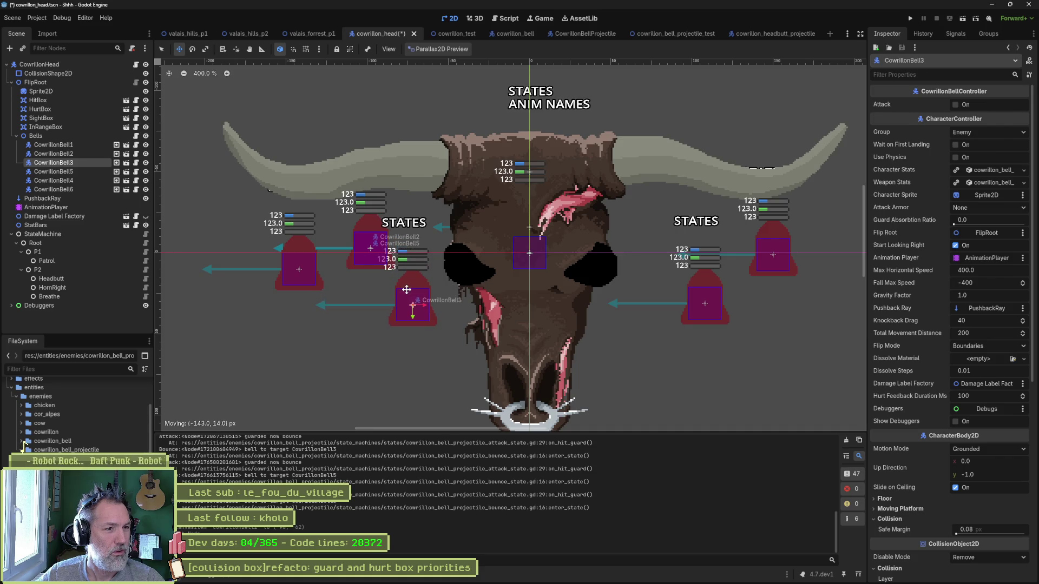
Step: Reposition CowrillonBell4 and CowrillonBell5, put CowrillonBell4 before 5 in the tree, and save the scene
click(82, 179)
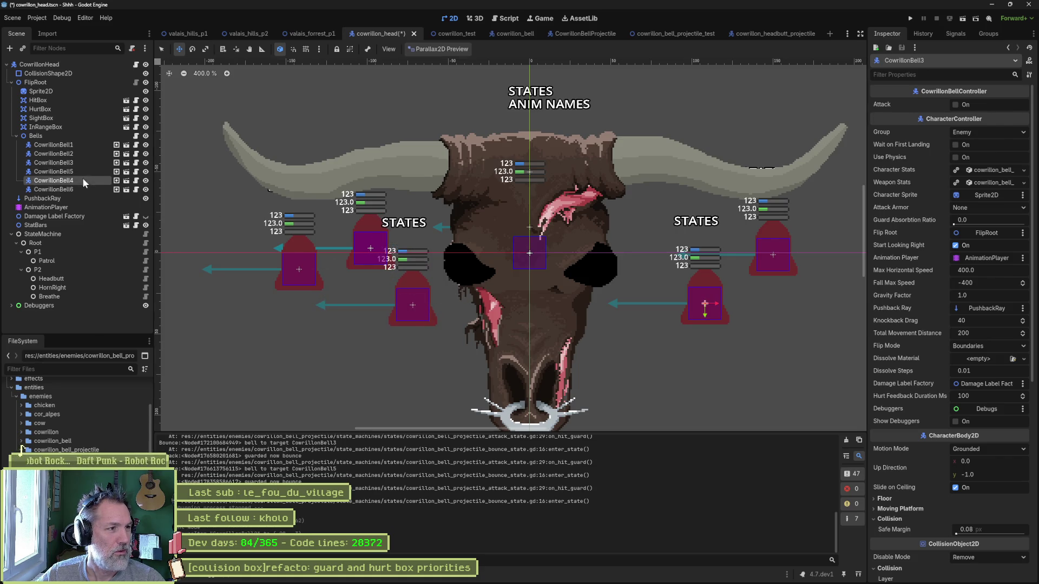
drag(704, 274, 652, 205)
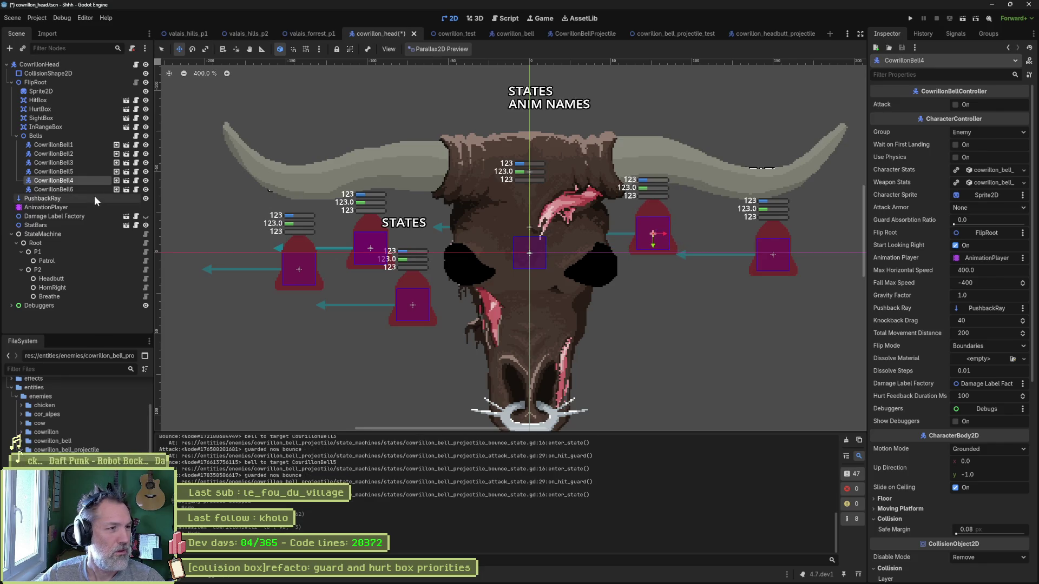
click(53, 172)
mouse_move(442, 229)
mouse_down()
mouse_move(671, 246)
mouse_move(784, 280)
mouse_up()
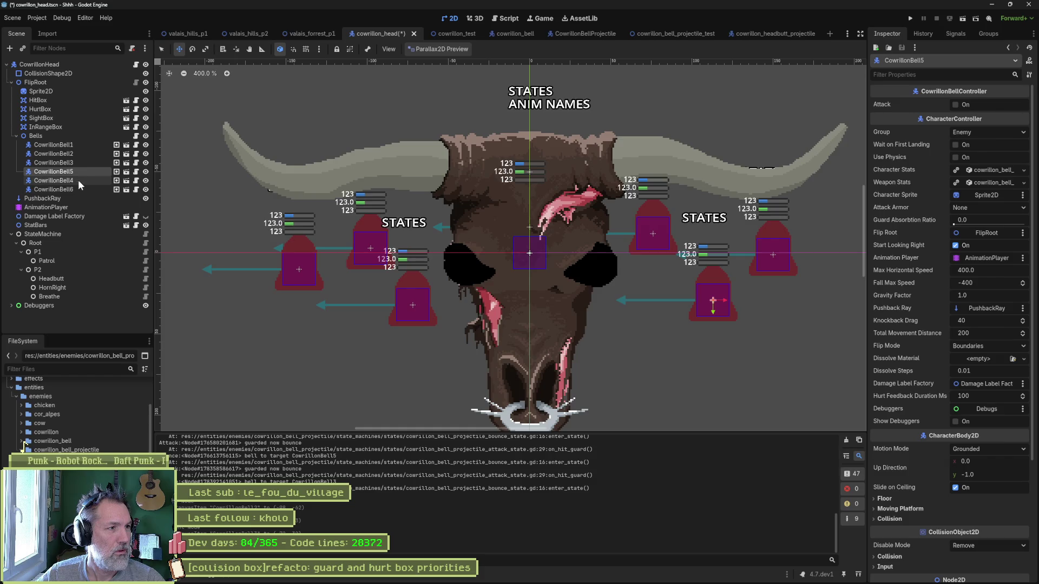
click(49, 183)
drag(61, 180, 67, 166)
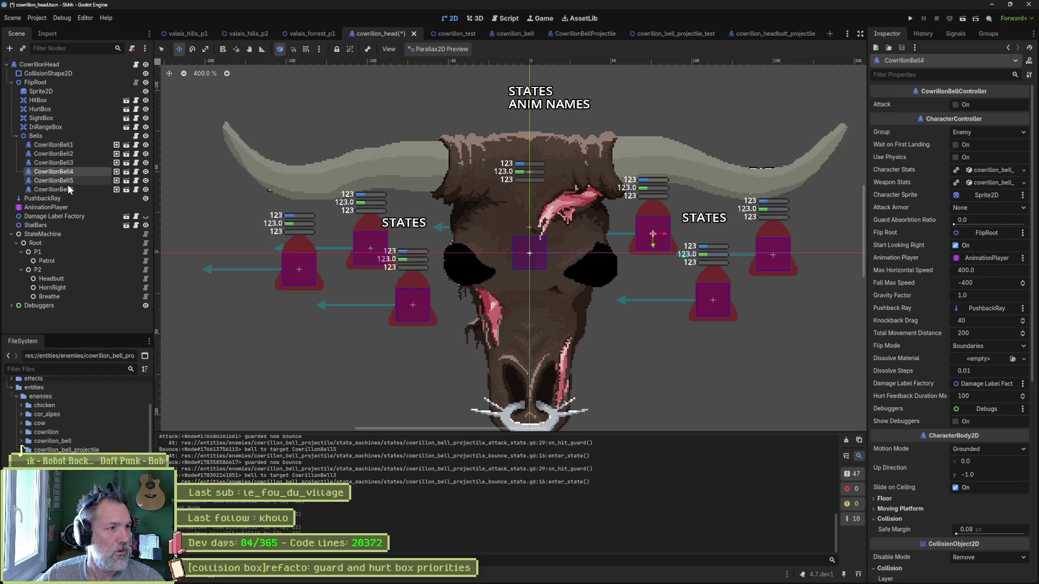
click(54, 189)
key(ctrl+s)
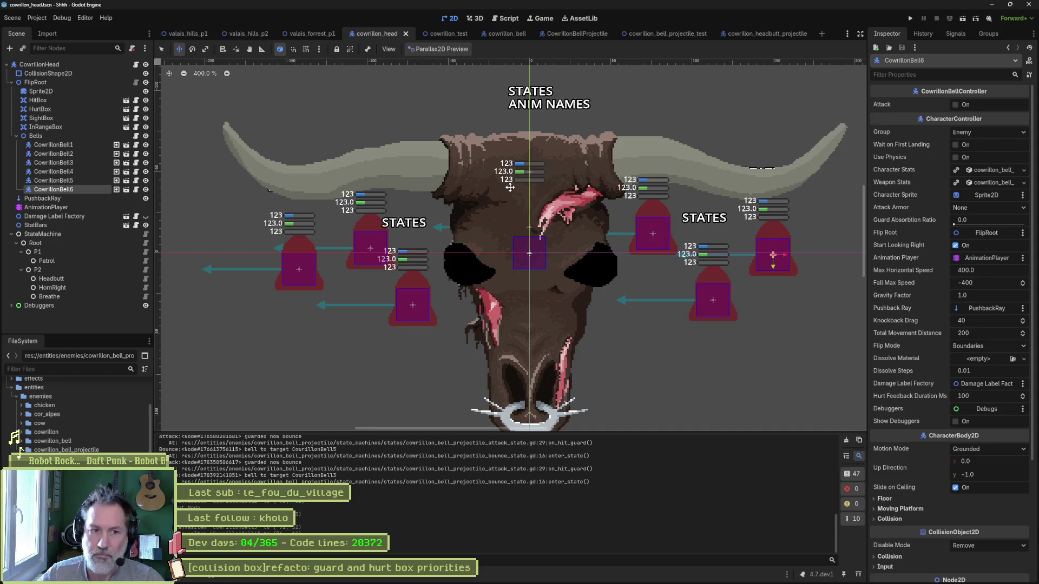
click(448, 33)
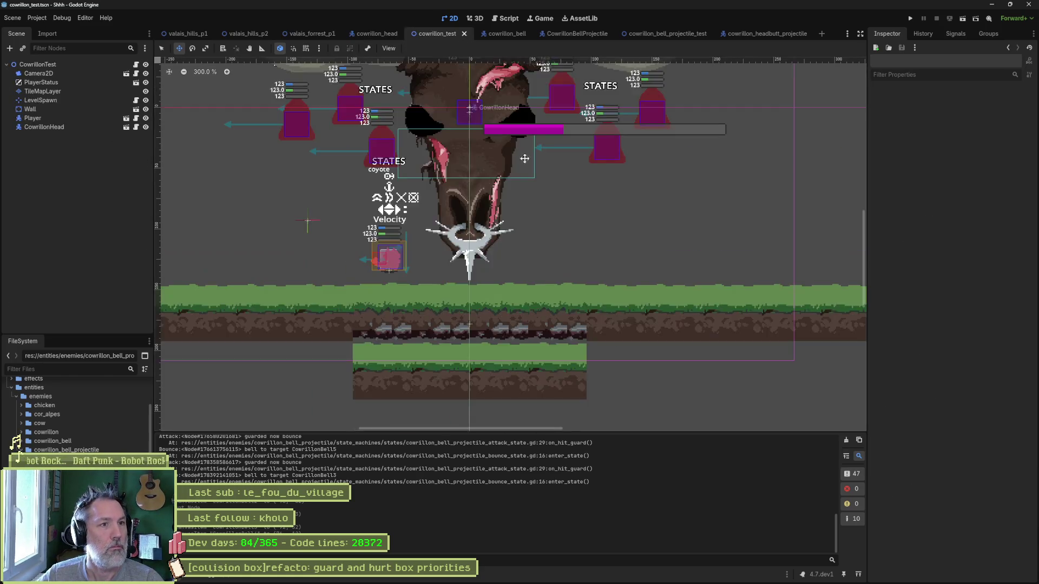
Step: Play-test cowrillon_test to try the bells against the player, then return to the script editor
key(F6)
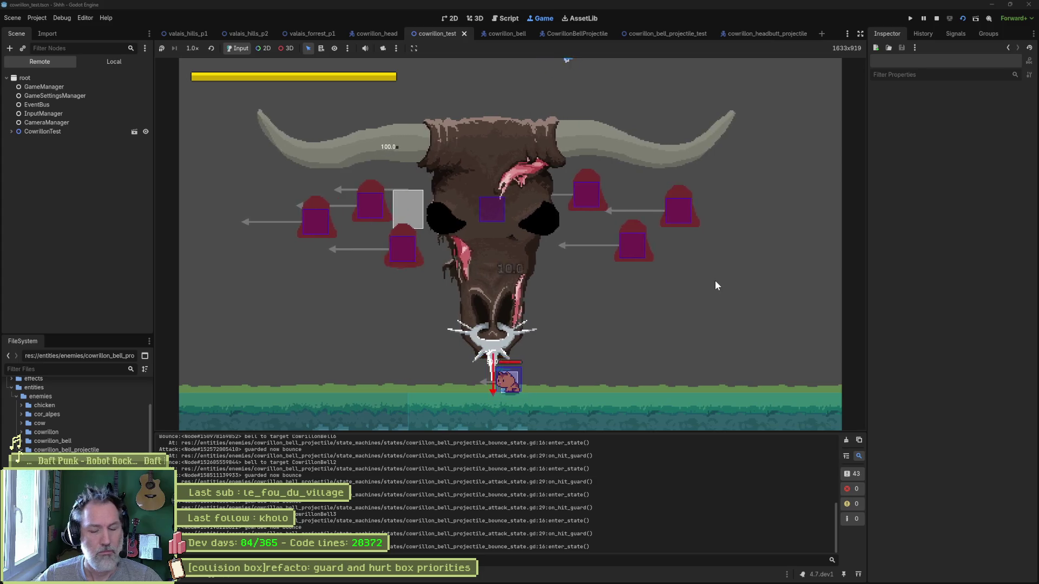
key(F8)
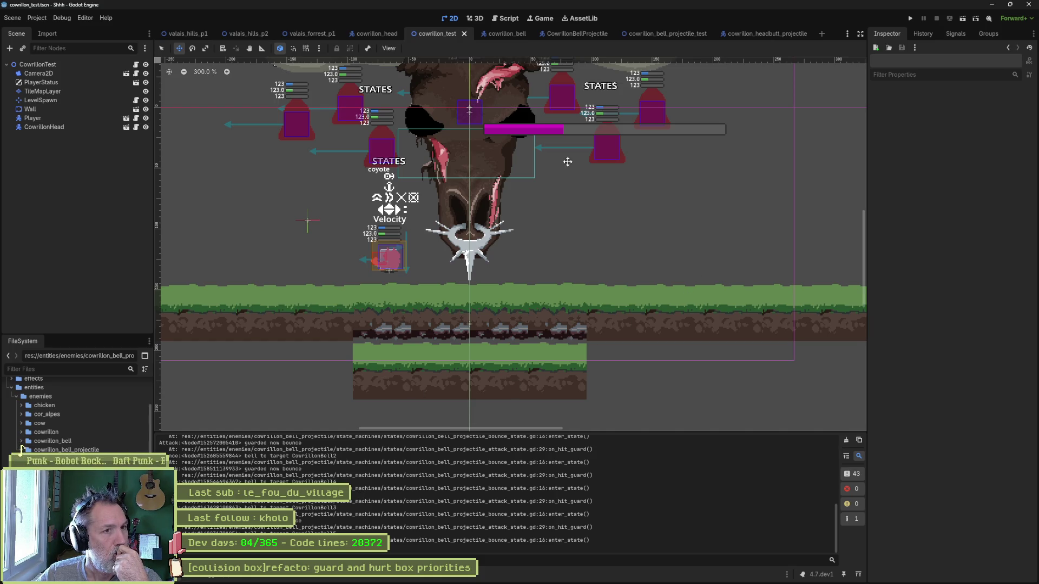
click(508, 19)
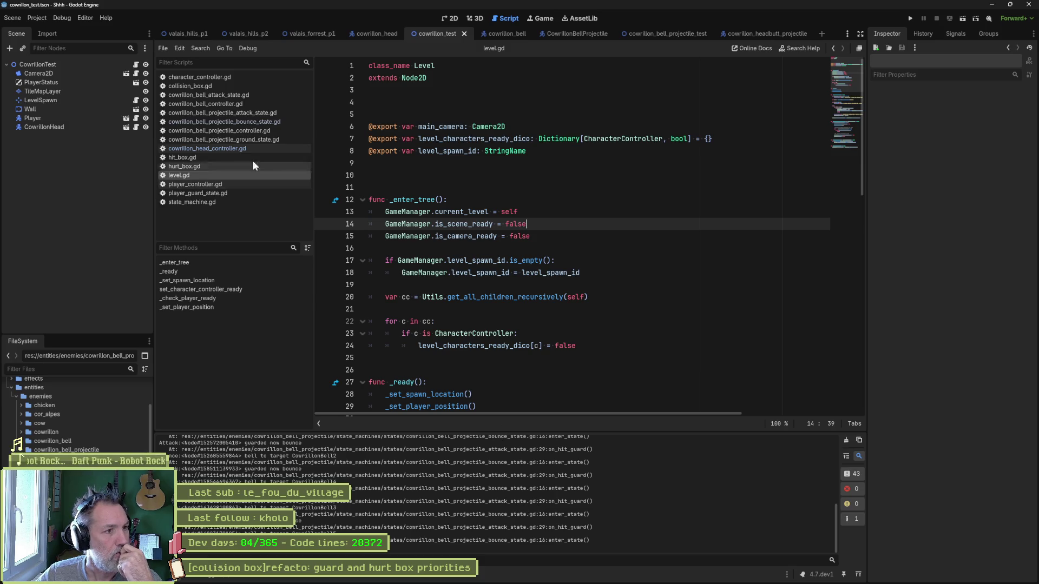
Step: Delete the "guarded now bounce" print_debug line from the bell projectile attack state script
click(260, 112)
click(489, 346)
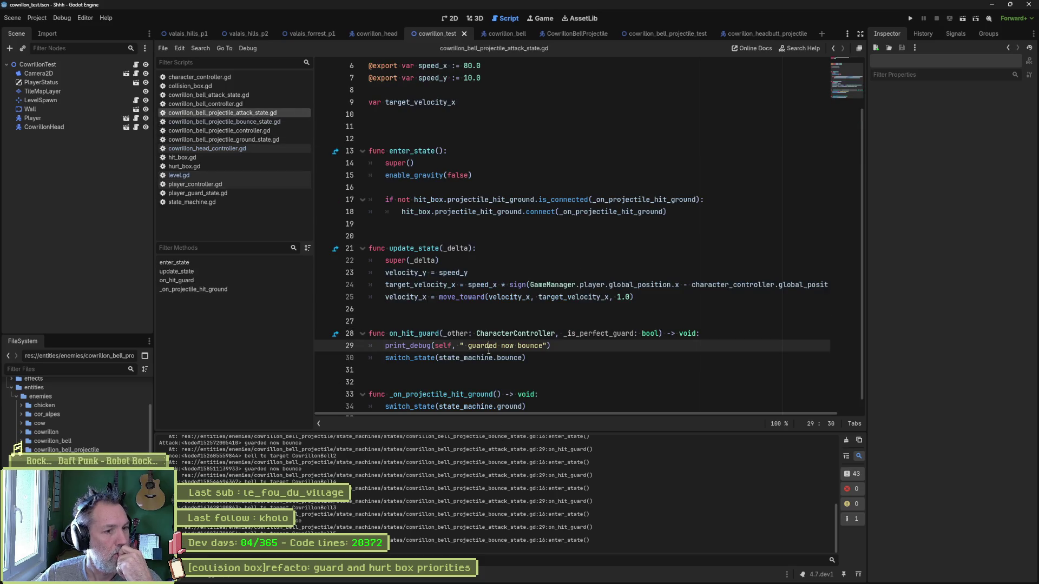
key(ctrl+shift+k)
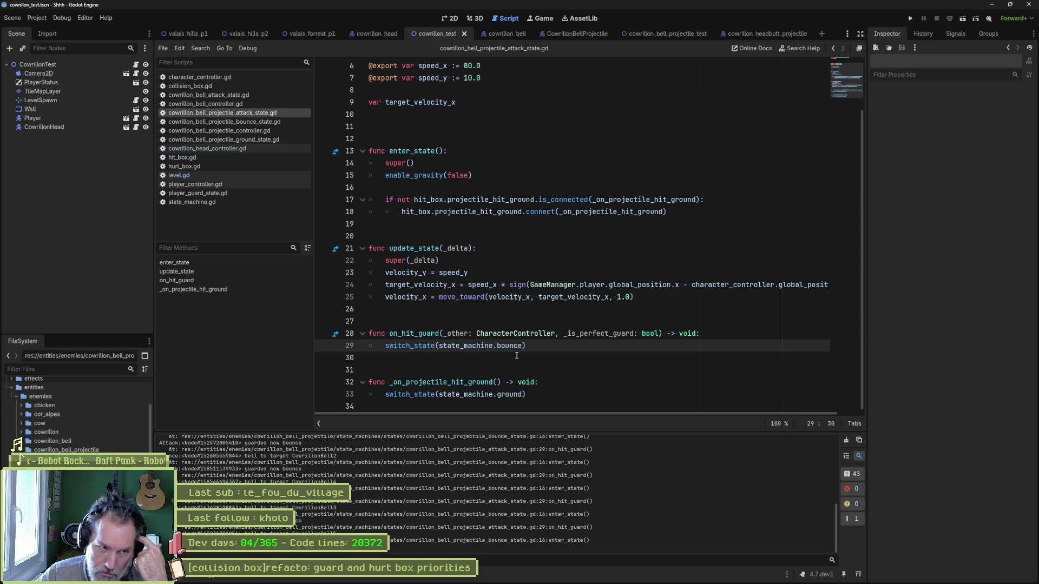
Step: Remove the unused target_velocity_x variable from the bounce state script and save it
key(alt+Left)
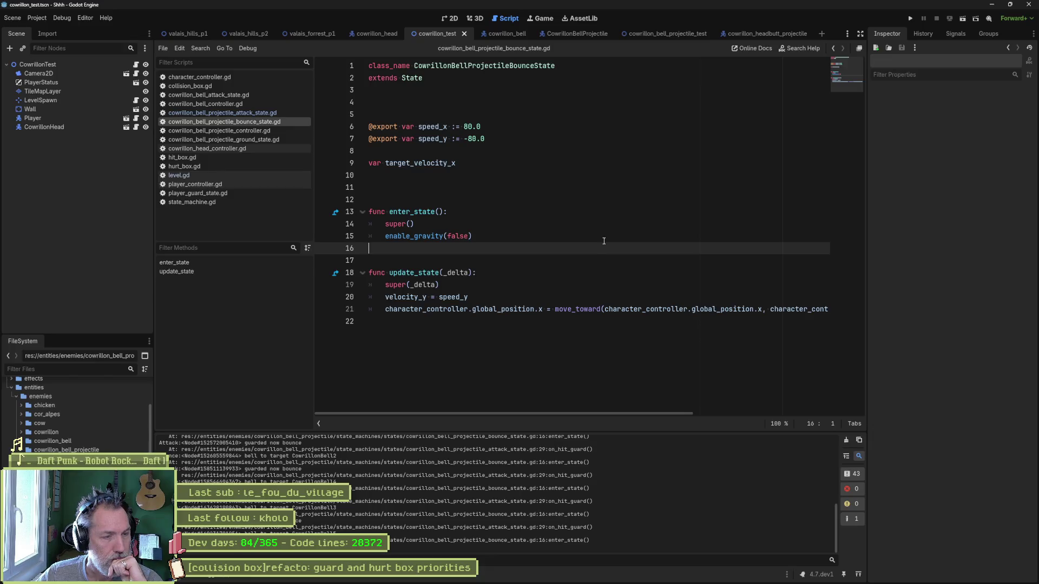
click(438, 163)
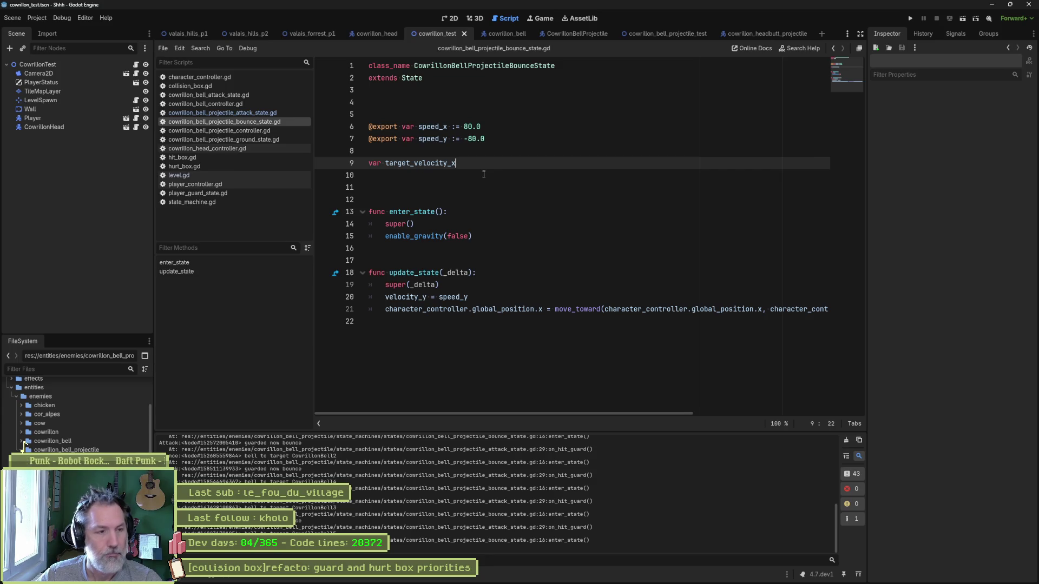
key(ctrl+shift+k)
key(ctrl+shift+k)
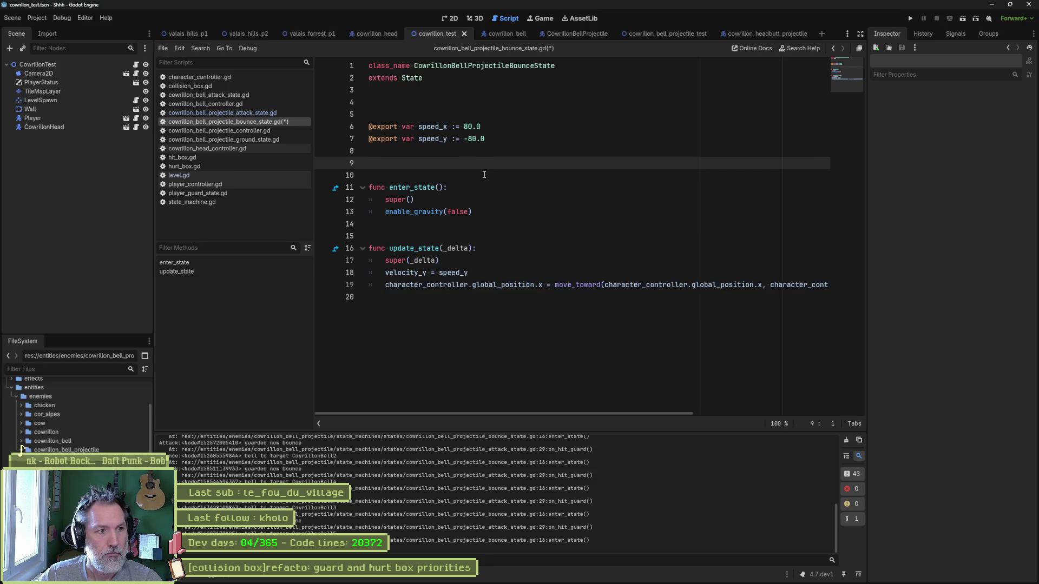
key(ctrl+s)
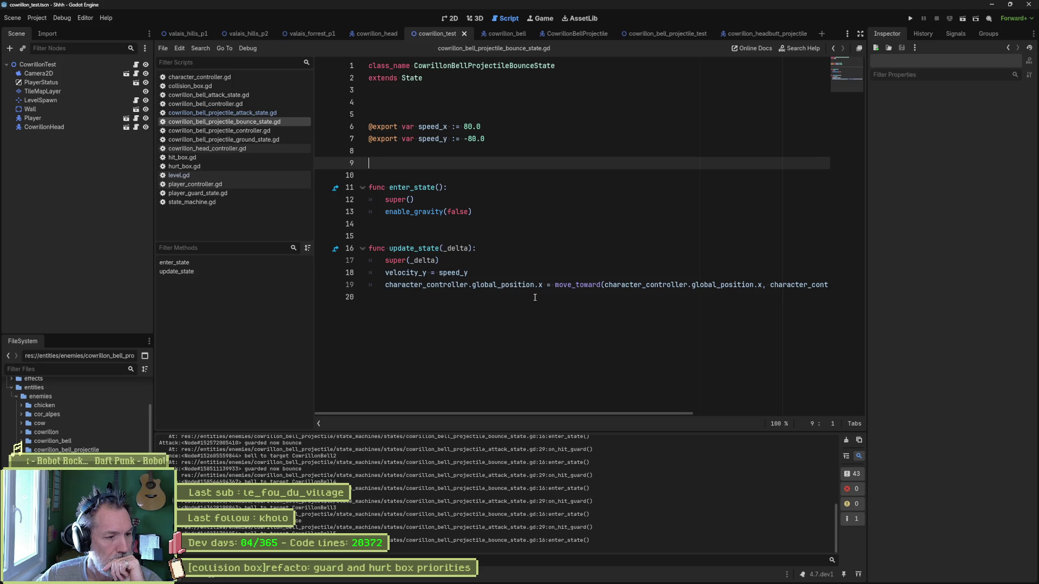
Step: Look over the bounce state code, then switch to the cowrillon_bell scene in the 2D view
drag(580, 414, 754, 421)
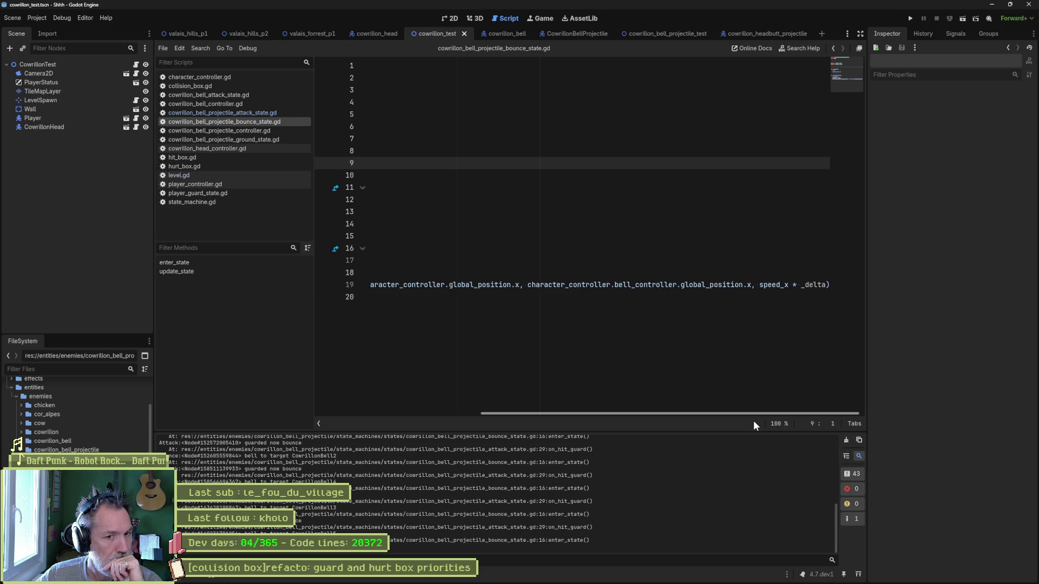
drag(753, 420, 557, 411)
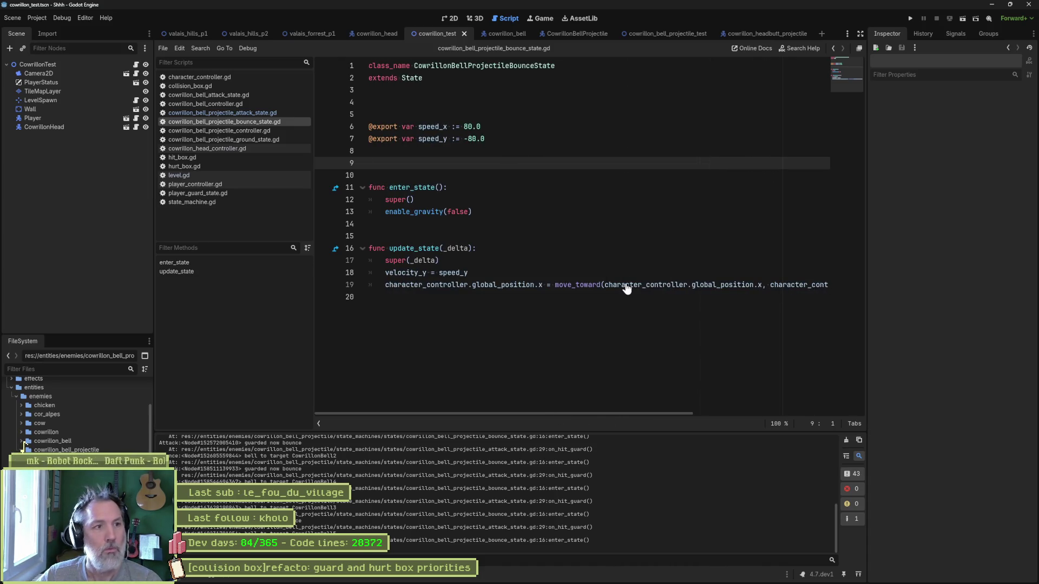
mouse_move(626, 284)
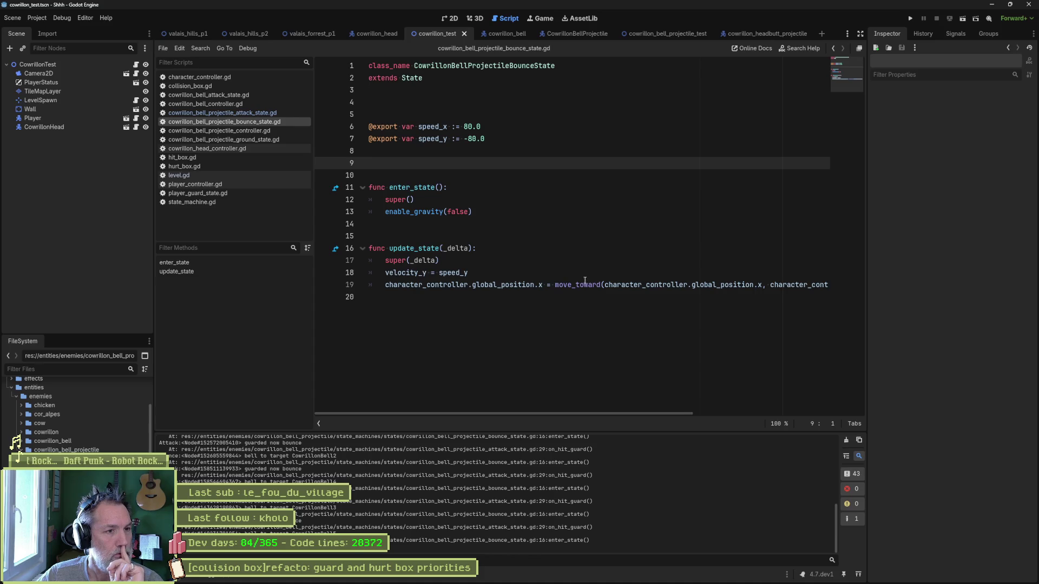
click(449, 18)
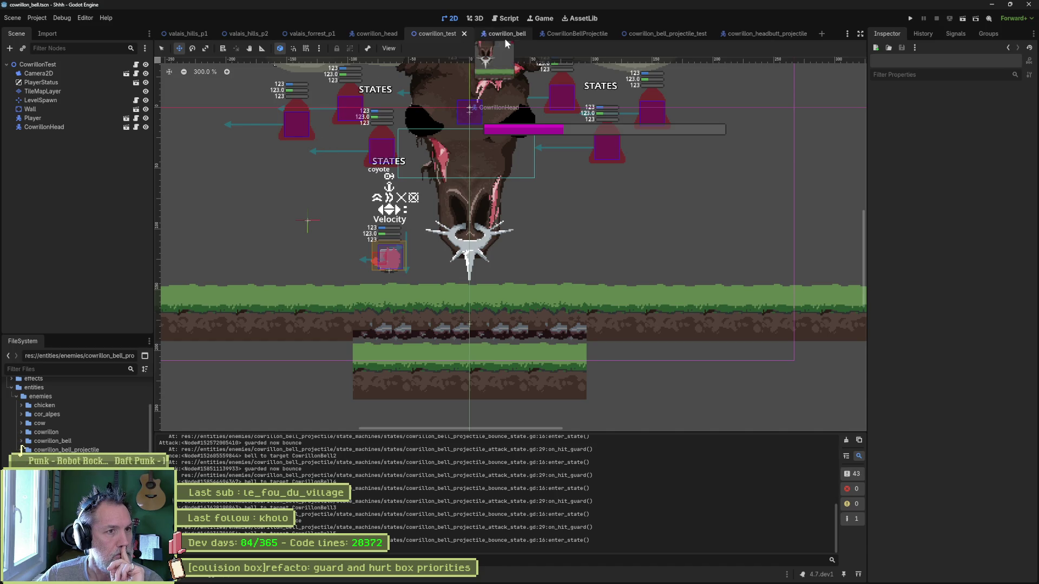
click(500, 34)
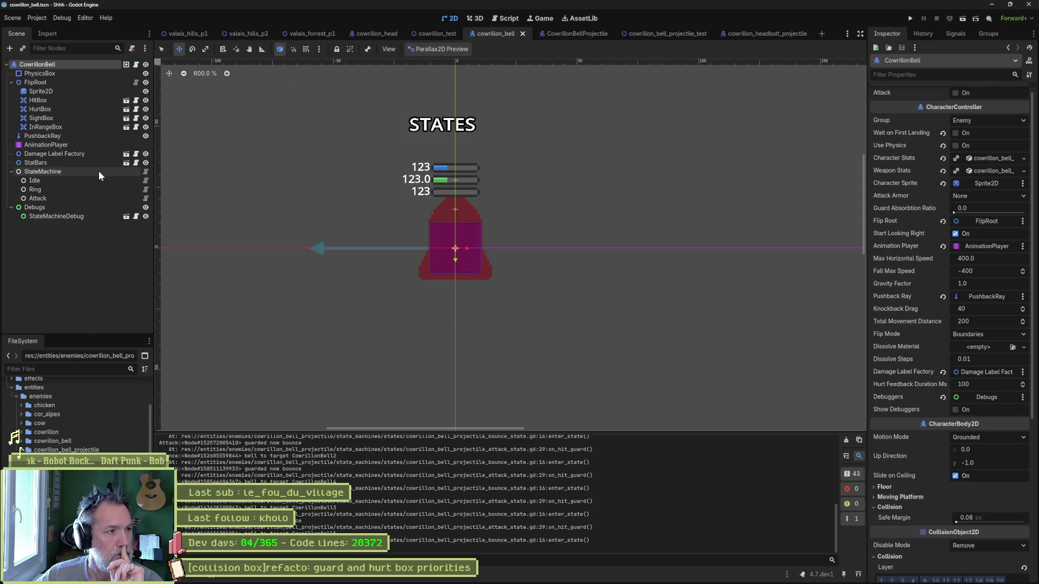
Step: Select the bell's StateMachine node and open the Attack state's script from the Scene dock
click(99, 171)
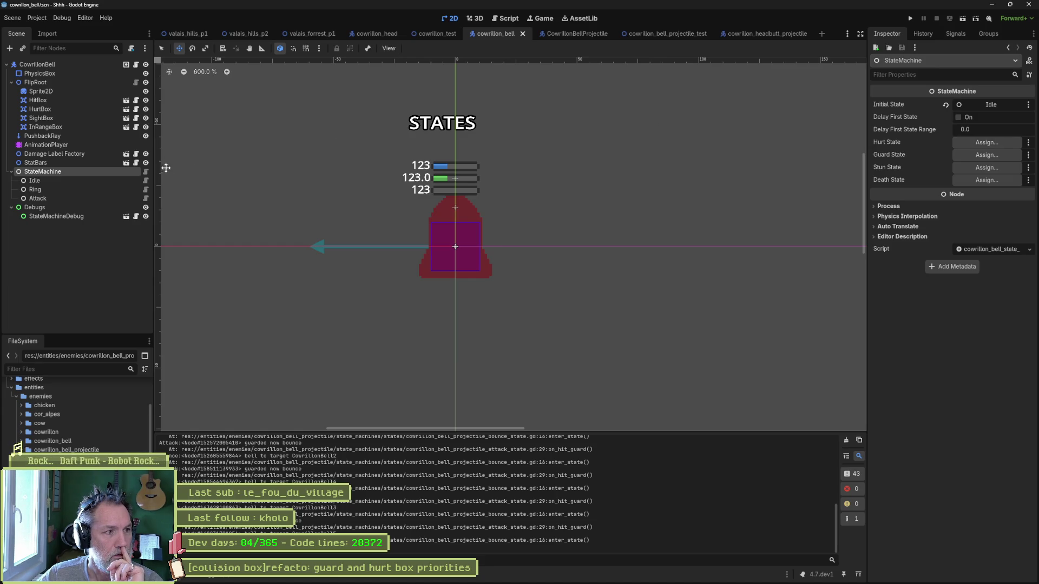
right_click(112, 199)
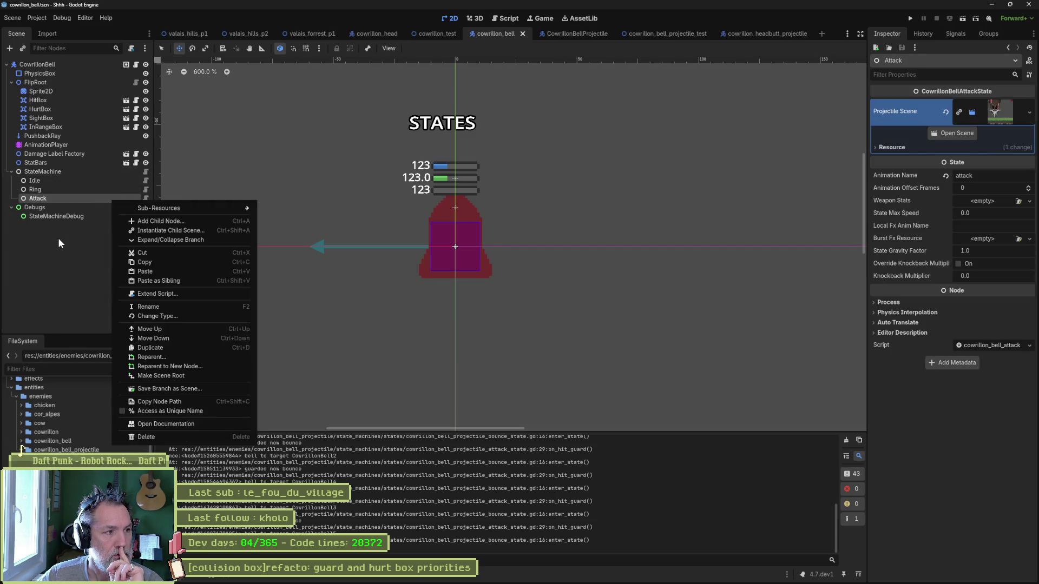
click(79, 201)
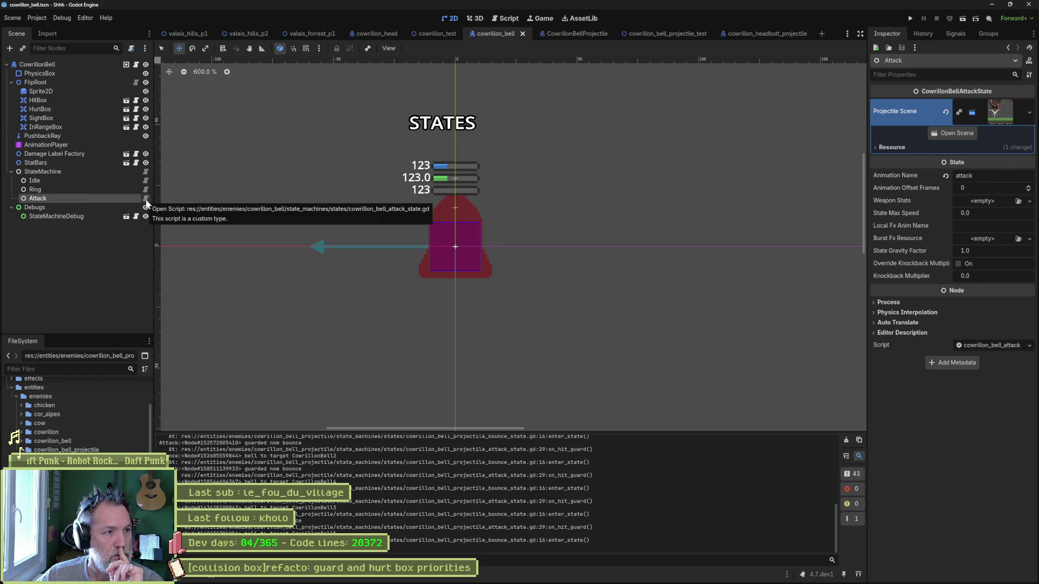
click(145, 199)
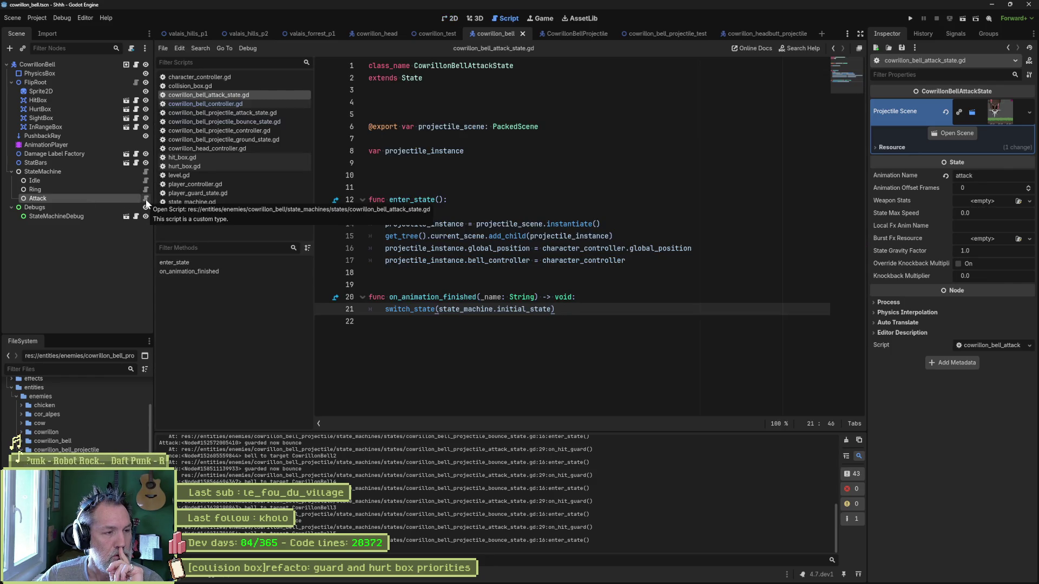
Step: Duplicate the attack state script as cowrillon_bell_hurt_state.gd
right_click(239, 99)
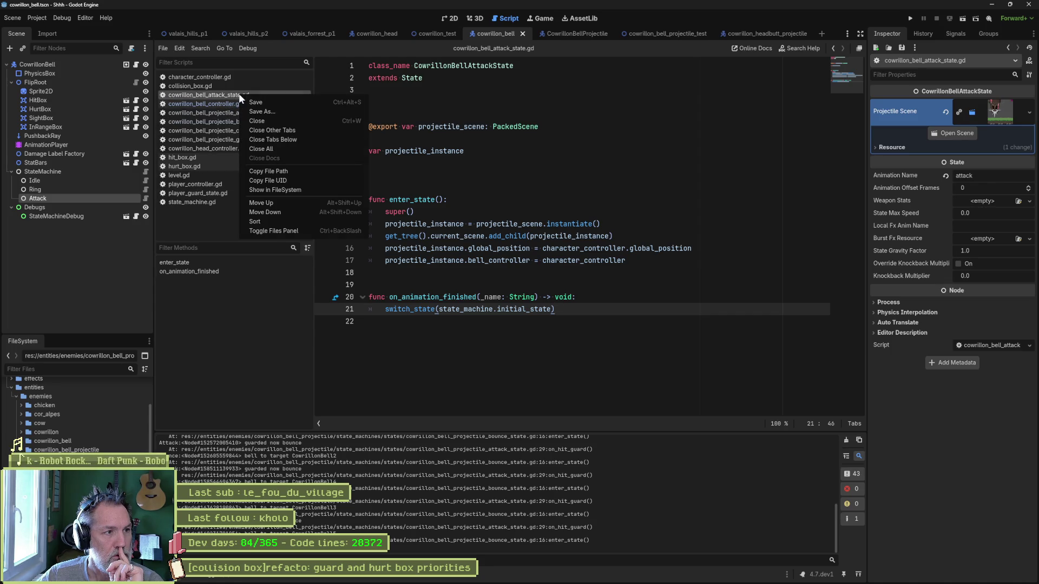
click(267, 189)
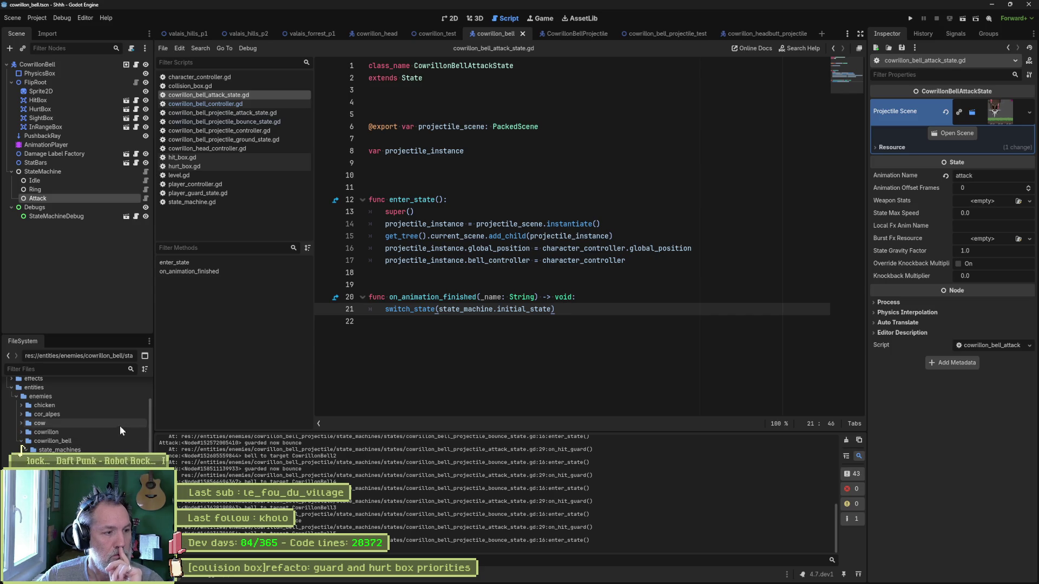
key(ctrl+d)
key(Right)
key(Left)
key(Left)
key(Left)
key(BackSpace)
key(BackSpace)
key(BackSpace)
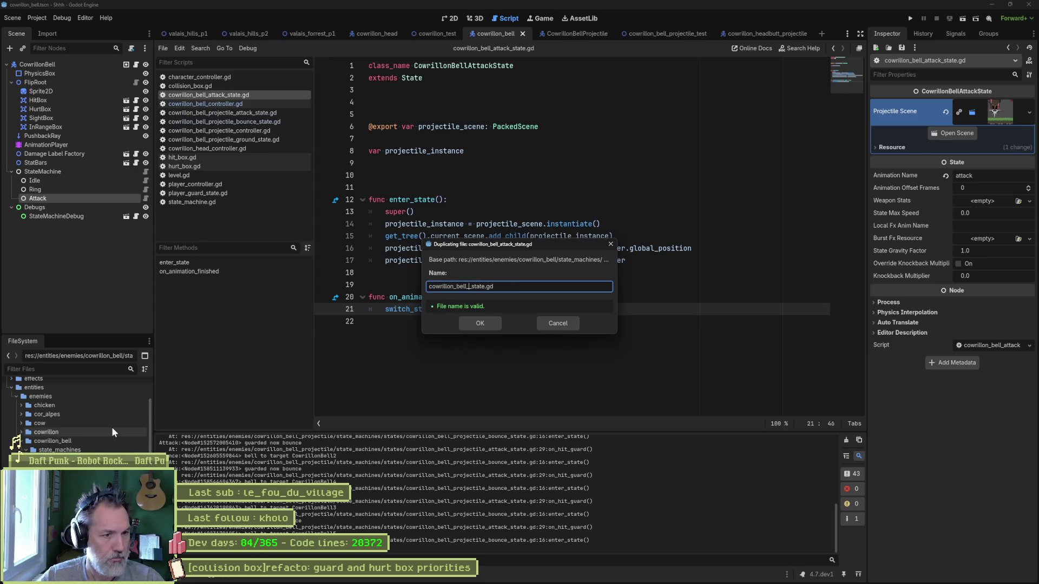
key(Return)
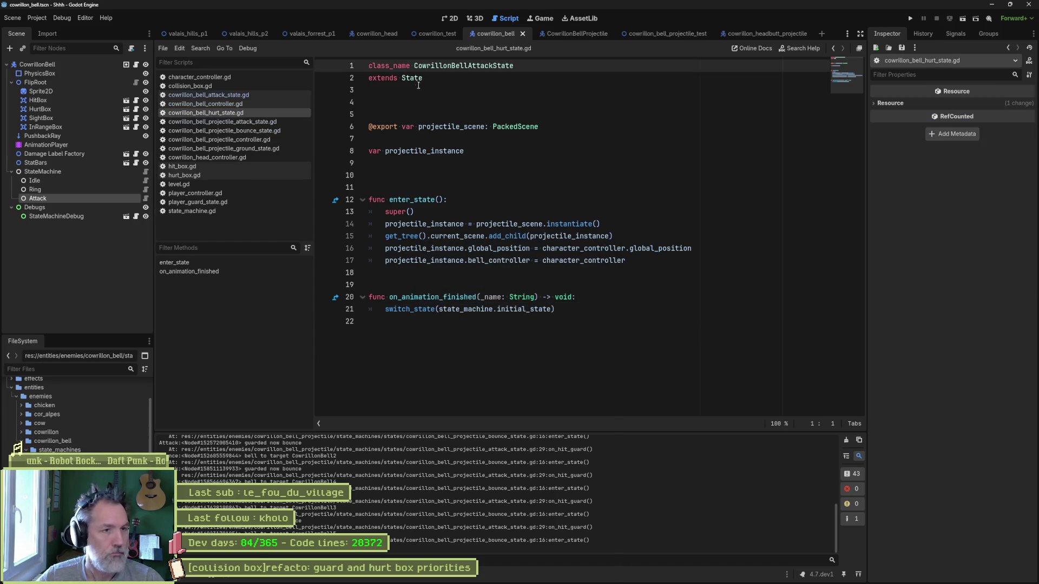
Step: Make the new script extend HurtState with class_name CowrillonBellHurtState
click(402, 78)
text(Hurt)
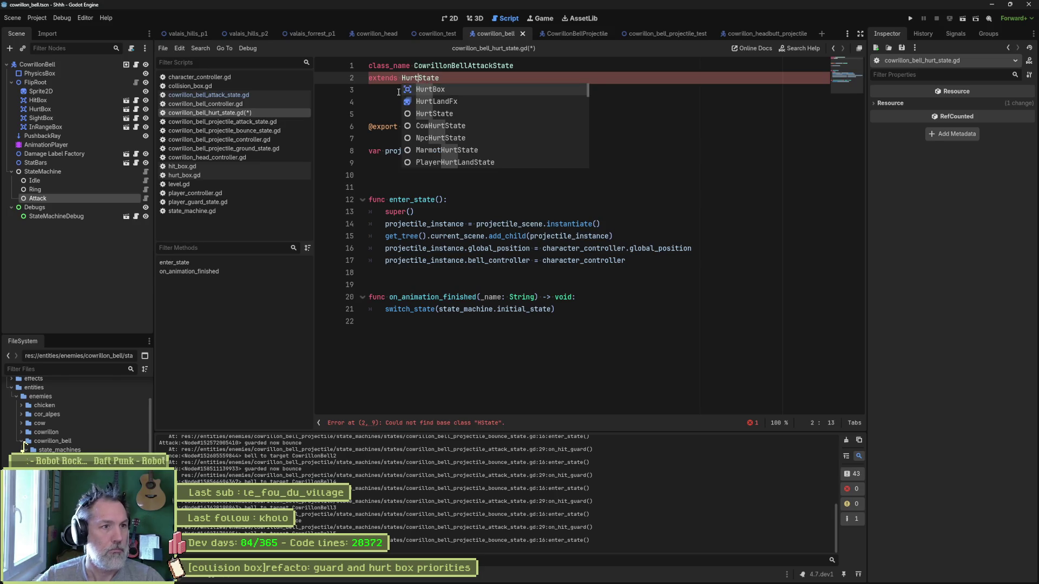
drag(468, 65, 493, 66)
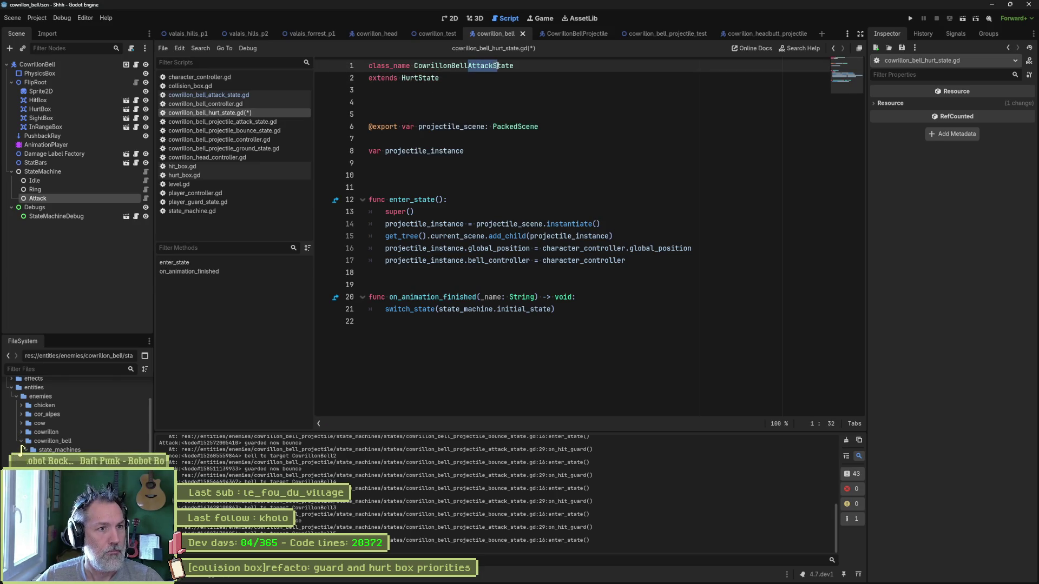
text(Hurt)
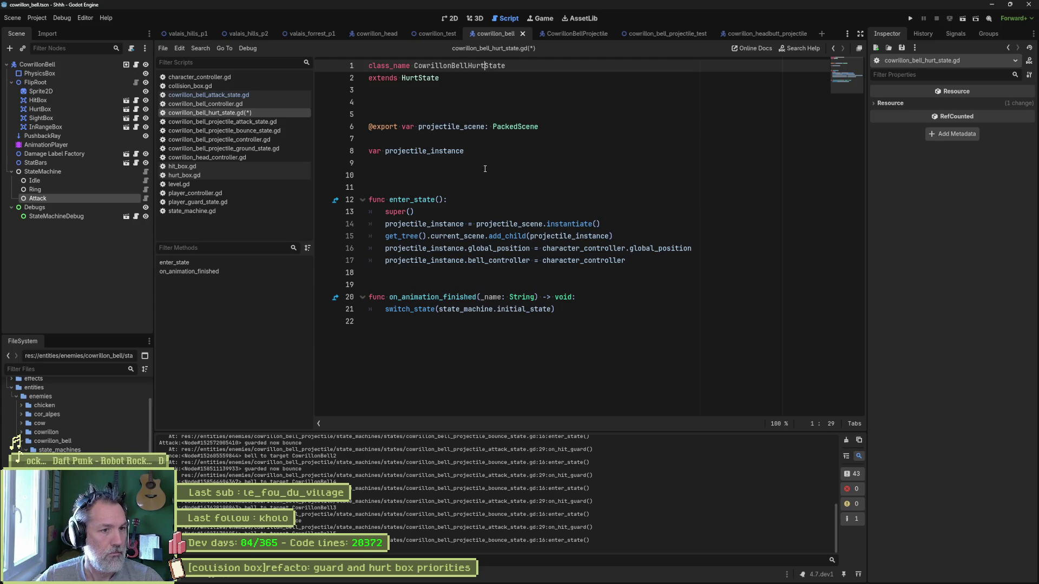
Step: Replace the switch_state call on line 21 with character_controller.die
click(580, 309)
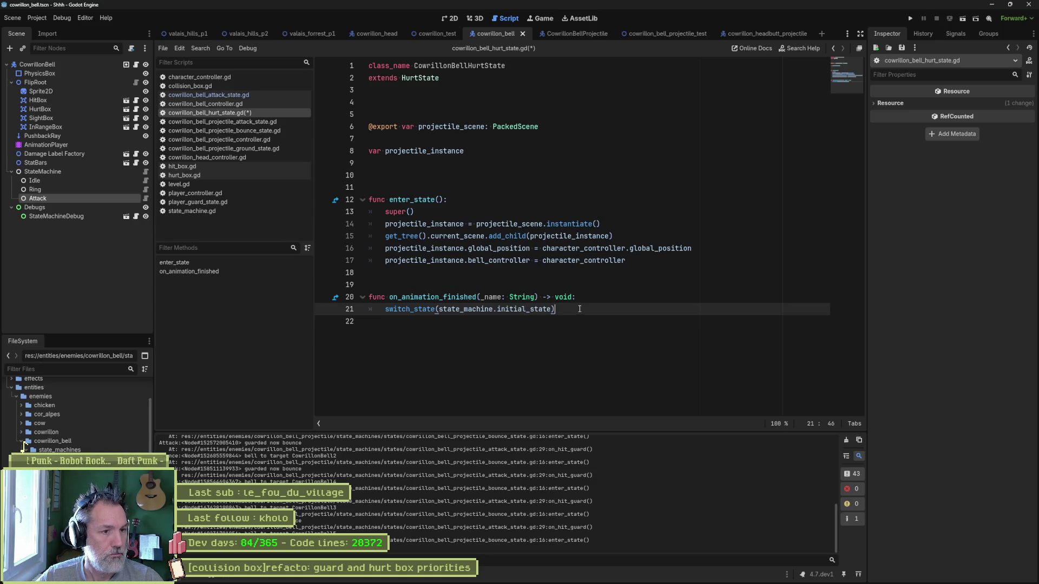
double_click(433, 298)
click(480, 309)
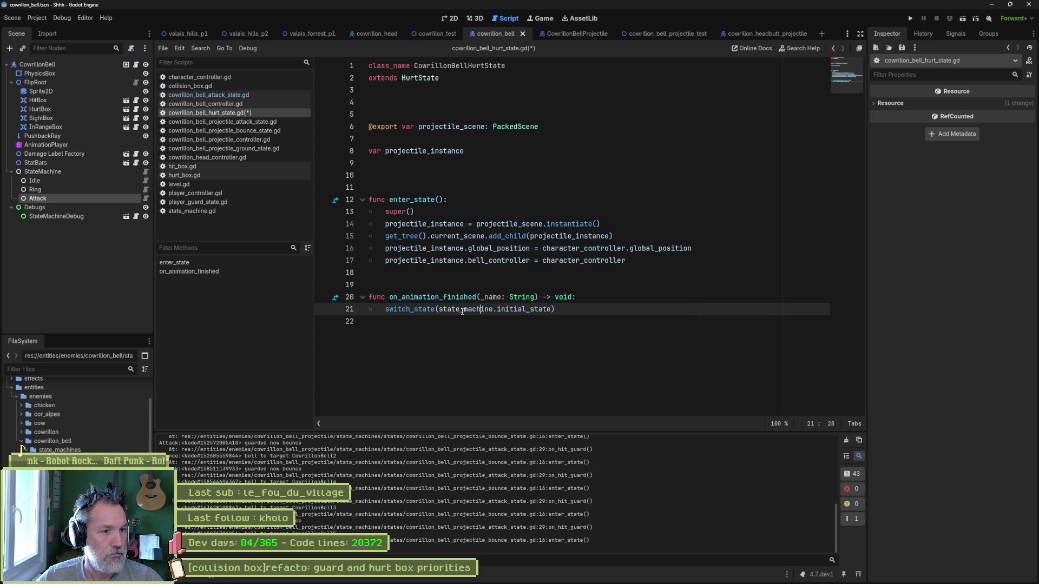
drag(385, 309, 555, 309)
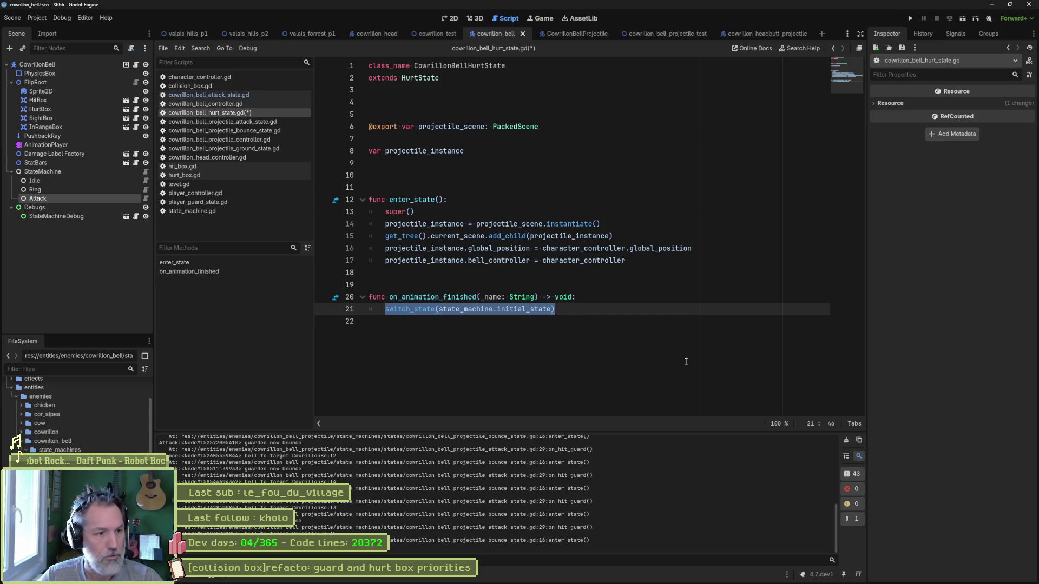
text(chara)
key(Return)
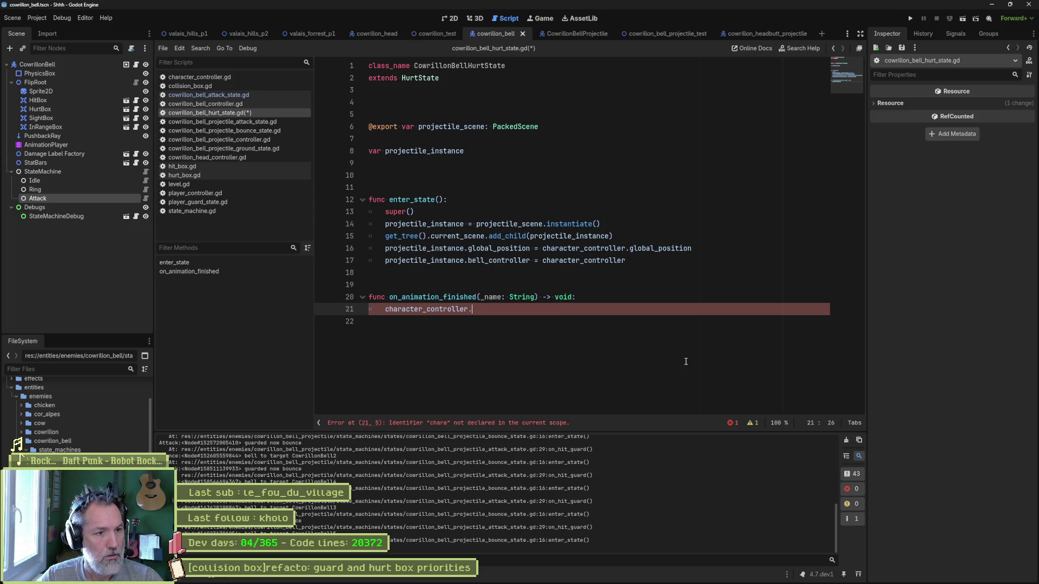
text(.die)
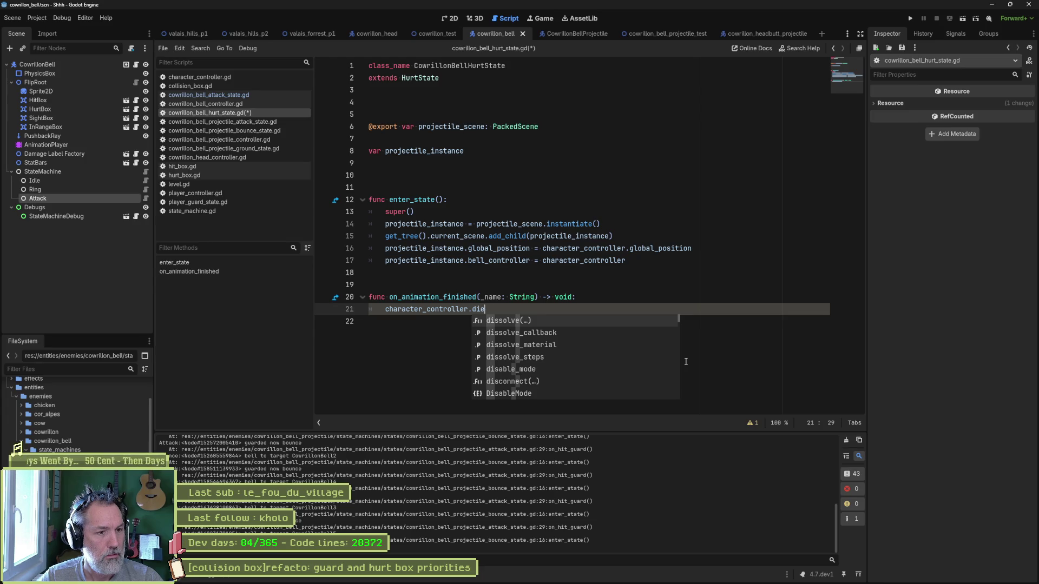
click(535, 285)
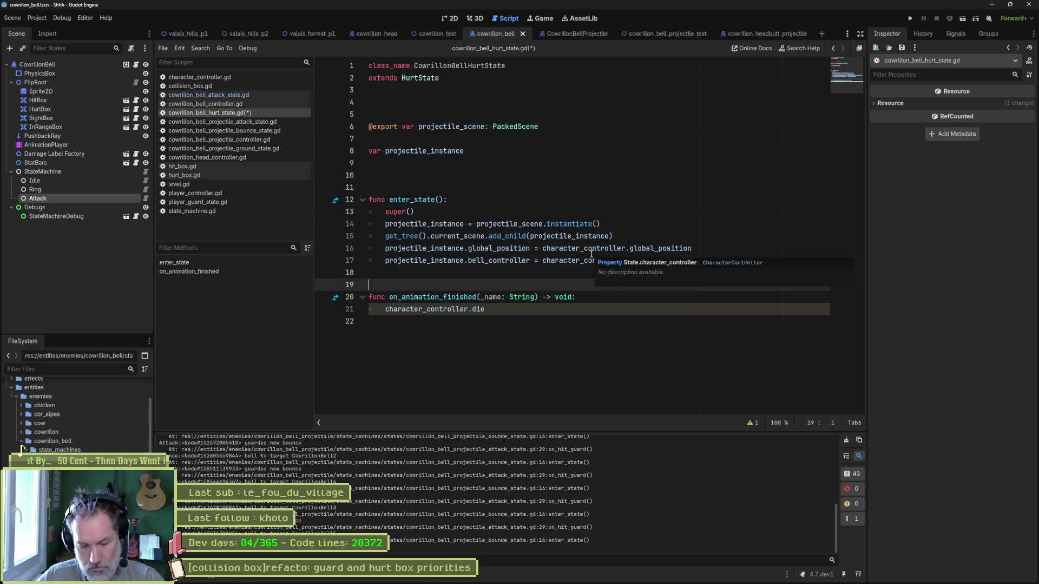
Step: Quick-open the cow.tscn scene
key(shift+alt+o)
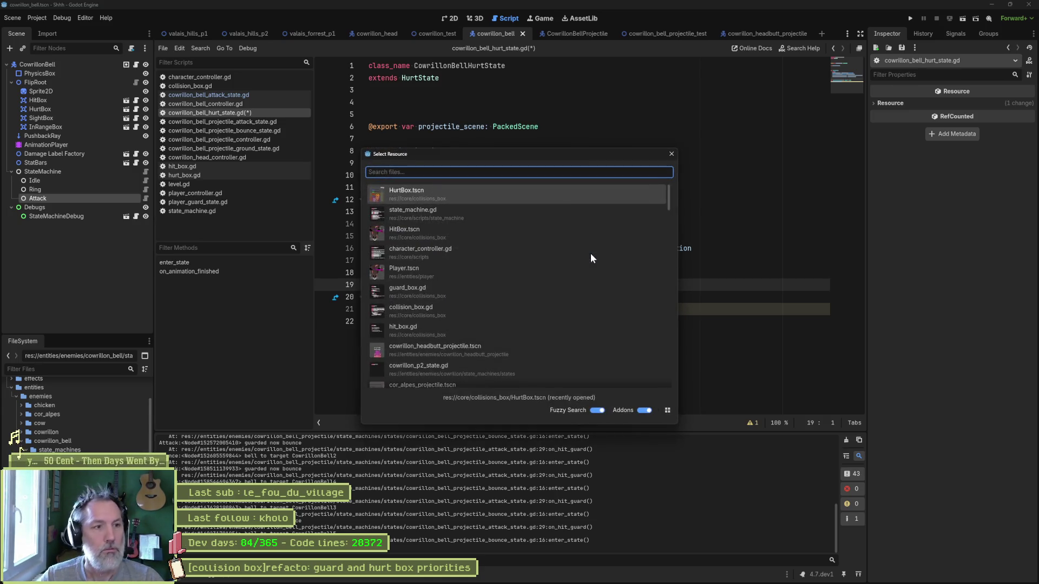
text(cow)
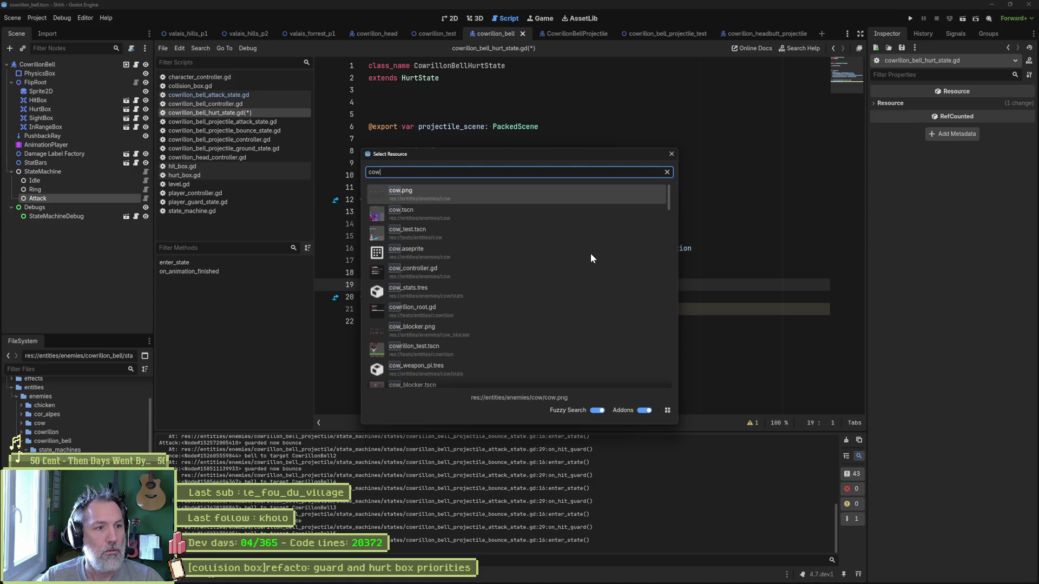
text(.ts)
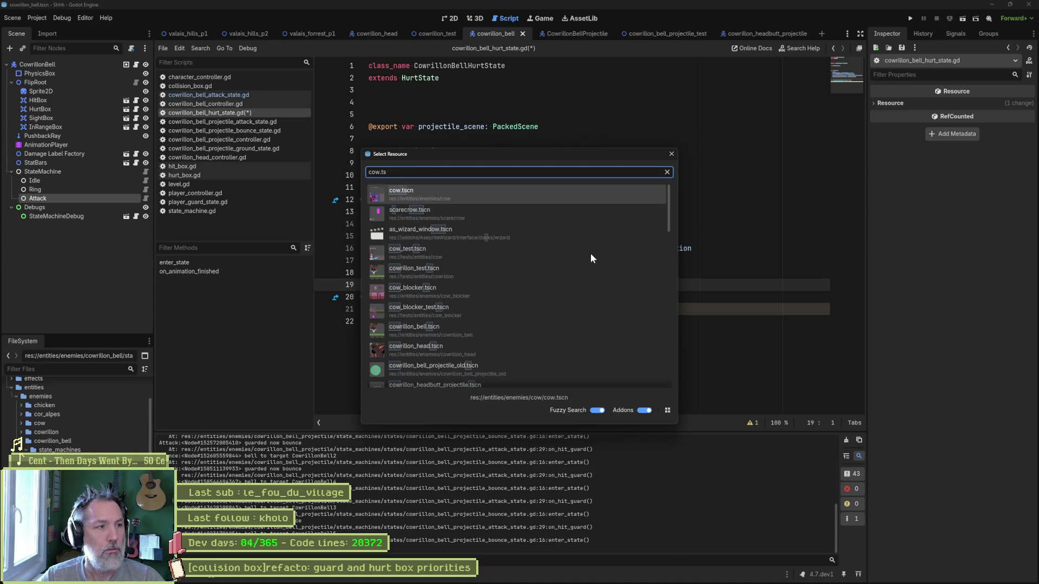
key(Return)
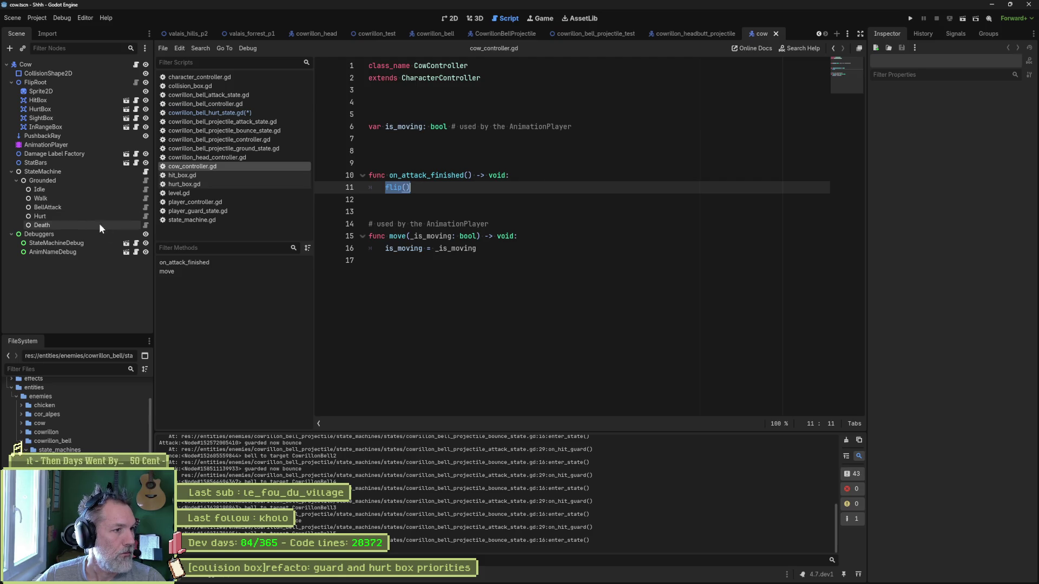
Step: View the cow's Death state script, close it, and return to the cowrillon_bell scene
click(145, 225)
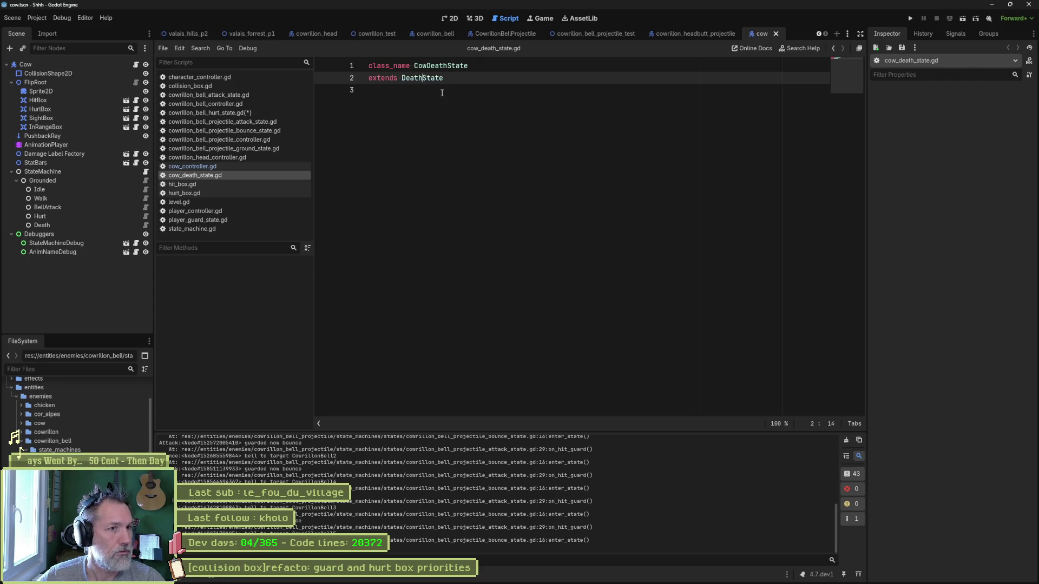
key(ctrl+w)
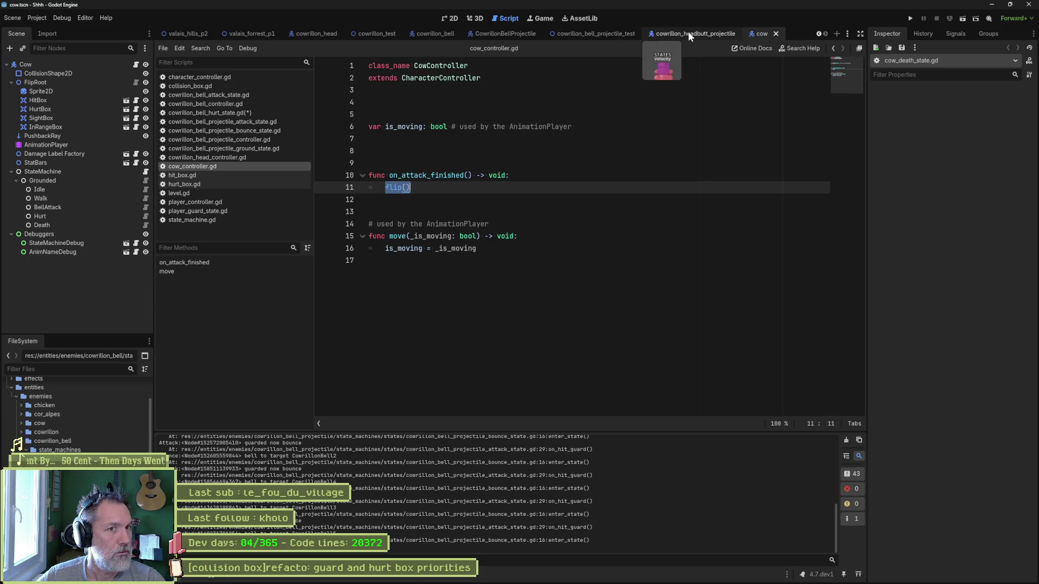
click(524, 34)
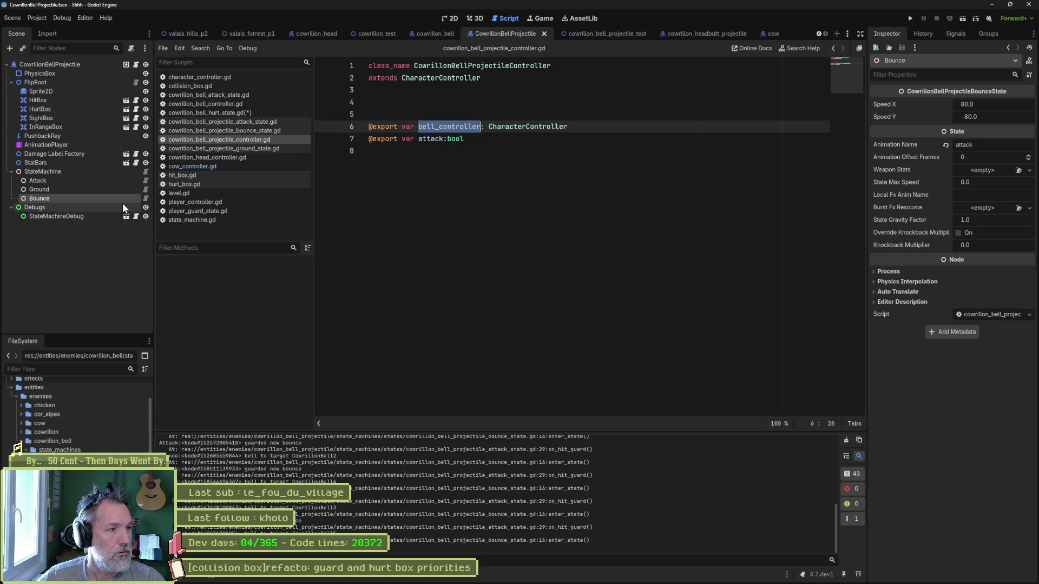
click(436, 33)
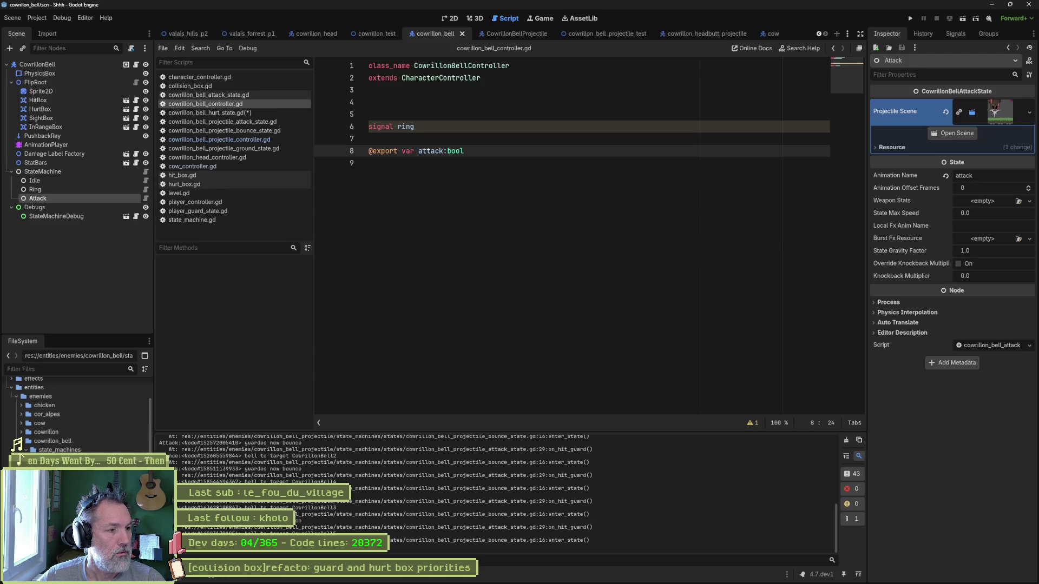
Step: Duplicate the hurt state script as cowrillon_bell_death_state.gd and open it
key(ctrl+d)
key(Right)
key(Left)
key(Left)
key(Left)
key(BackSpace)
key(BackSpace)
key(BackSpace)
text(d)
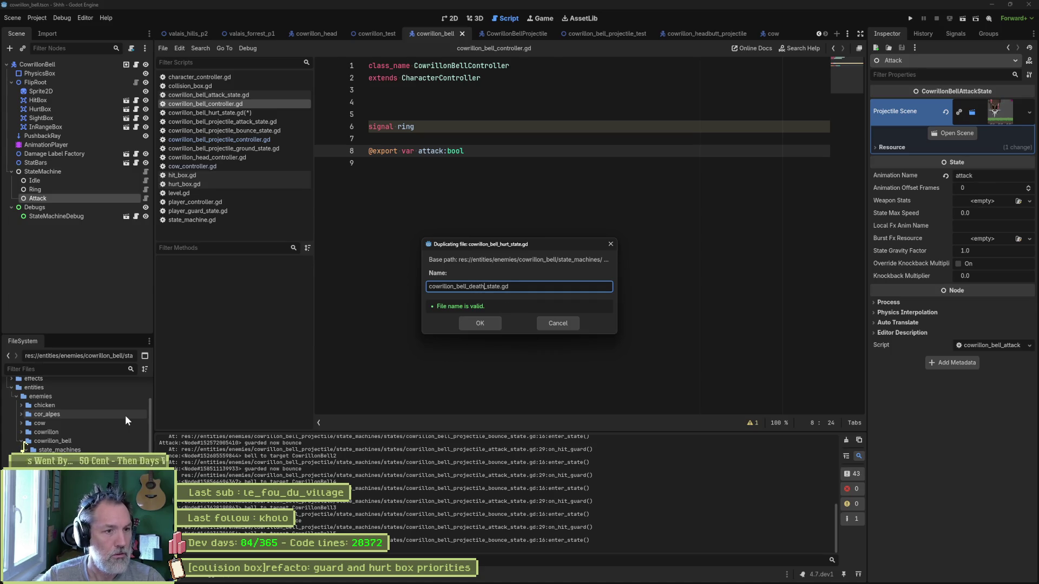
key(Return)
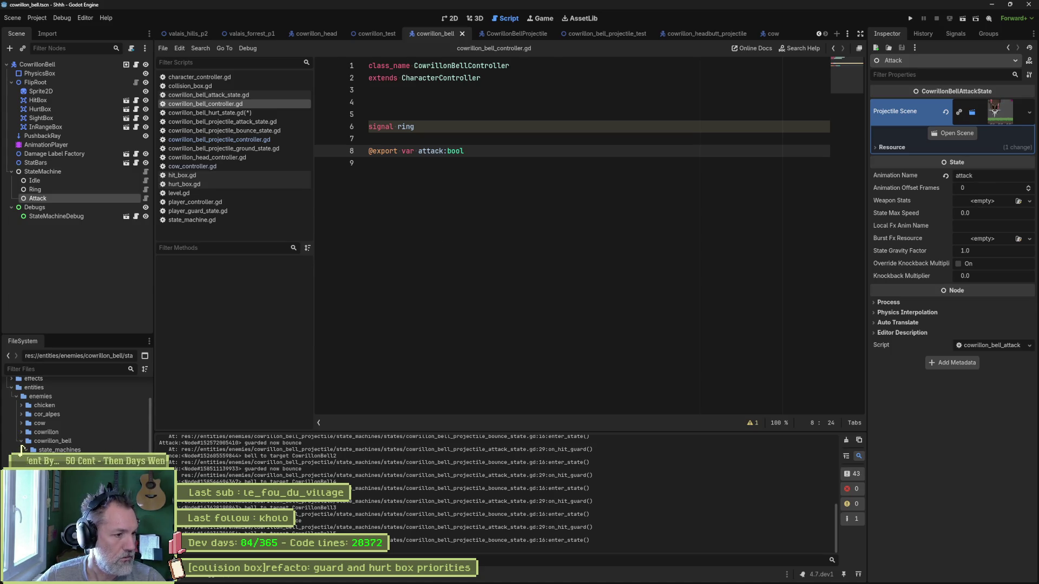
key(Return)
Step: Rename the class to CowrillonBellDeathState, extend DeathState, delete the remaining code, and save
drag(468, 65, 485, 65)
text(Dea)
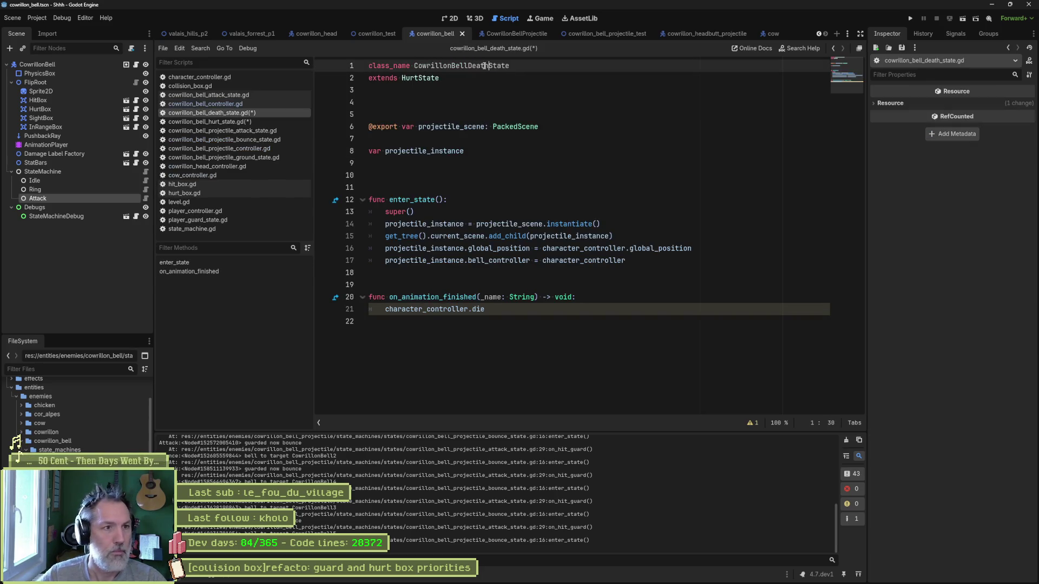
text(th)
key(Down)
key(ctrl+Left)
key(Delete)
key(Delete)
key(Delete)
text(Death)
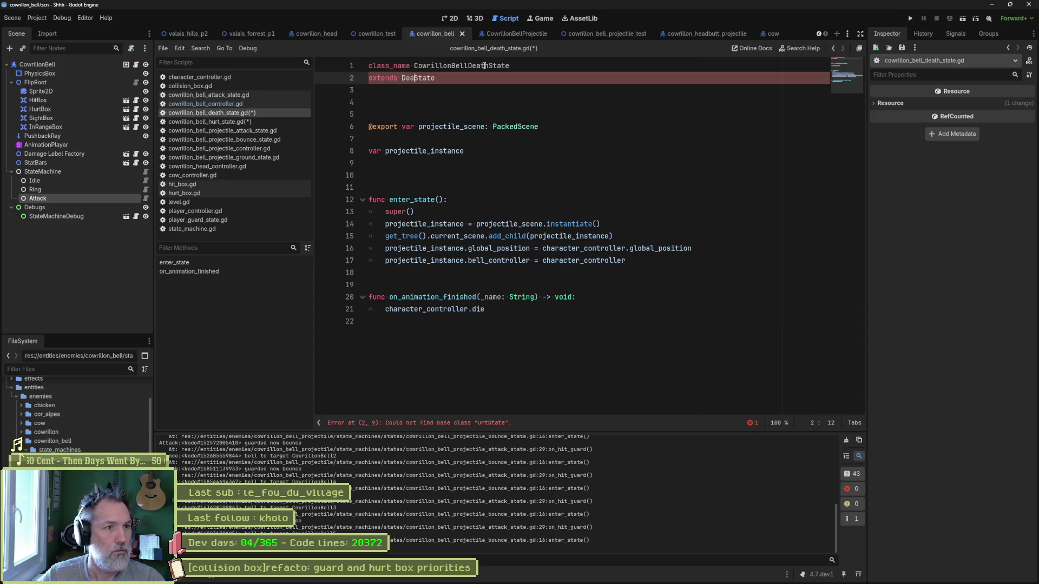
mouse_move(547, 324)
mouse_down()
mouse_move(576, 297)
mouse_move(623, 79)
mouse_up()
key(BackSpace)
key(ctrl+s)
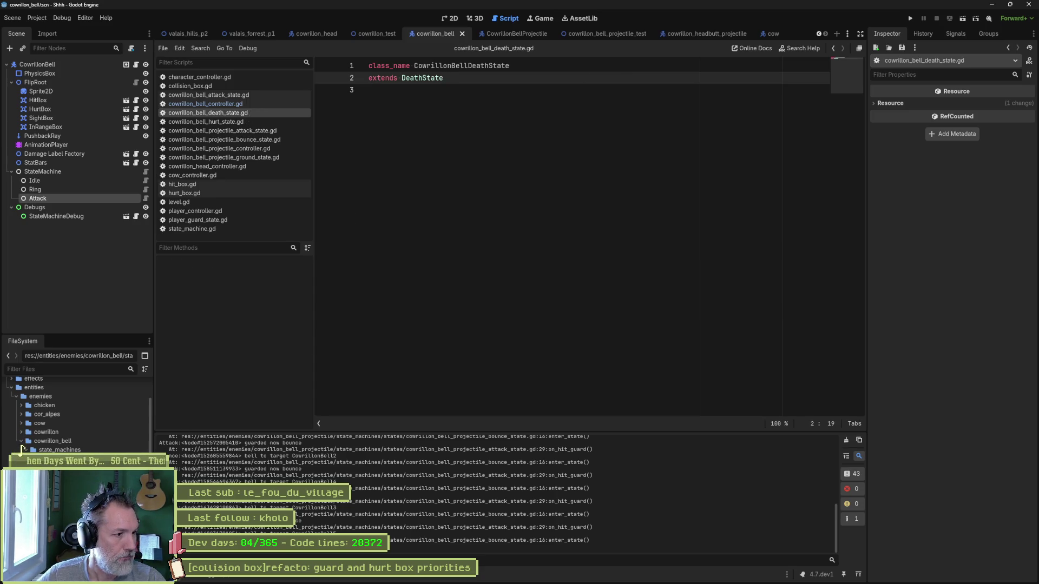
key(ctrl+s)
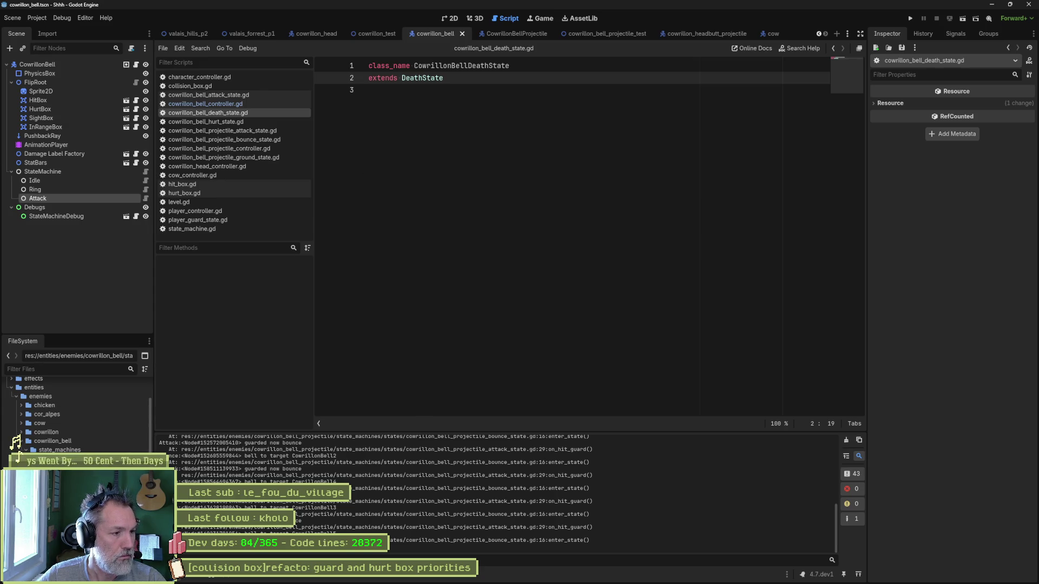
key(ctrl+shift+period)
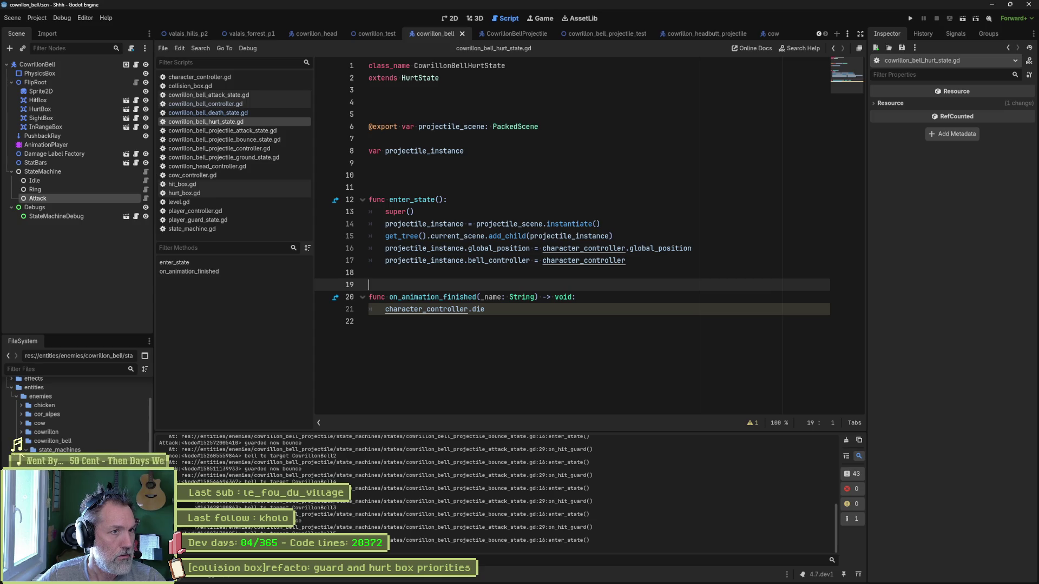
Step: Replace character_controller.die with switch_state(state_machine.death) and save
click(500, 312)
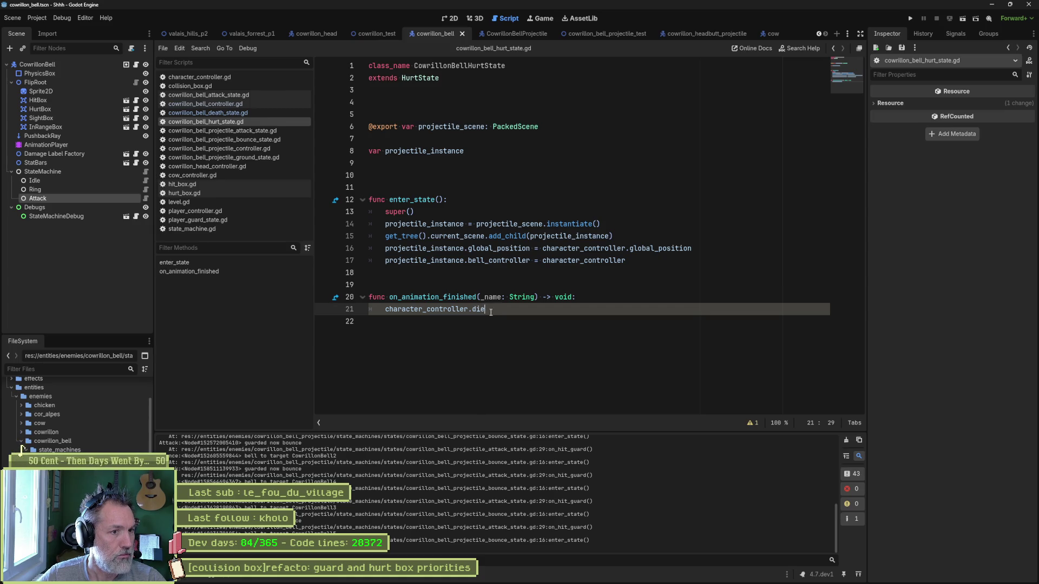
drag(494, 312, 384, 309)
text(swit)
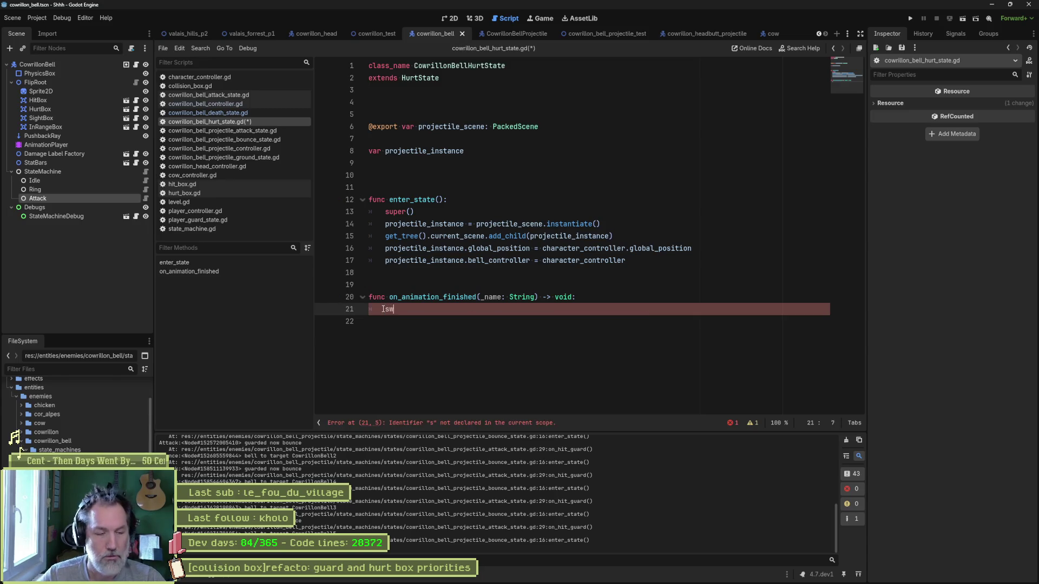
key(Return)
text(_m)
key(Return)
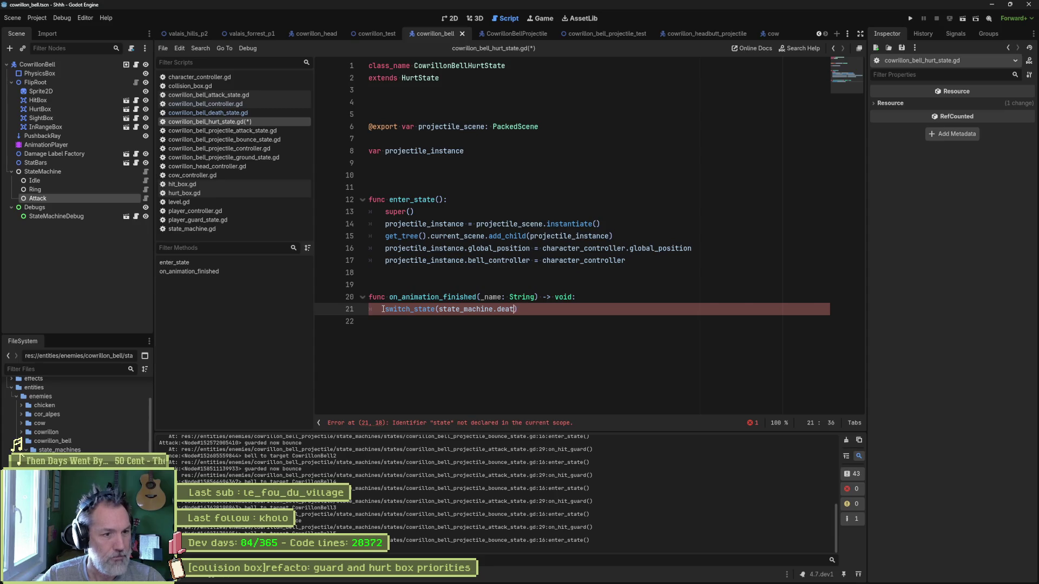
text(h)
key(ctrl+s)
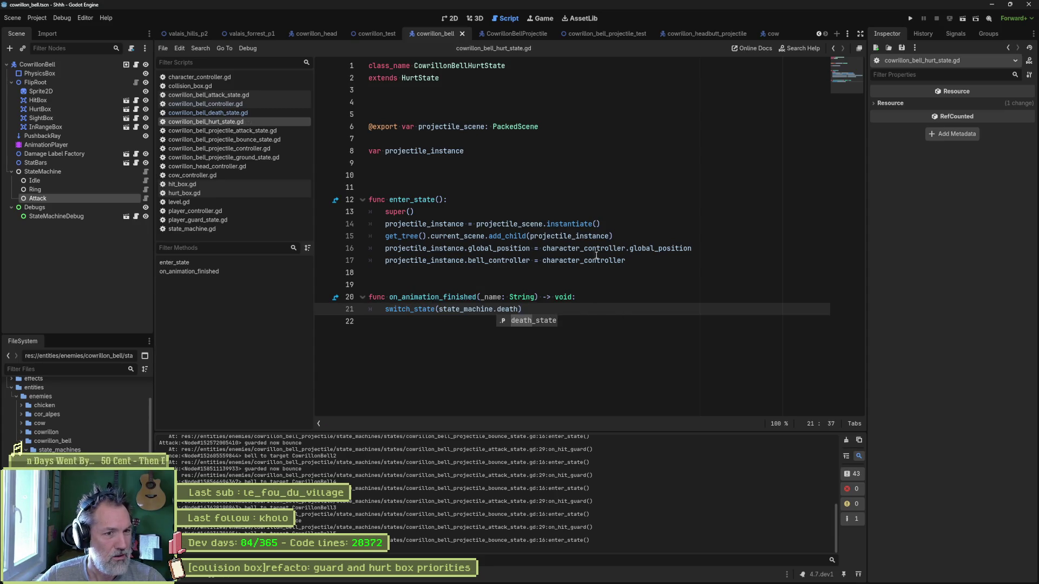
Step: Delete the leftover projectile code on lines 4–17 and save the hurt state script
click(640, 259)
drag(640, 259, 626, 104)
key(BackSpace)
key(ctrl+s)
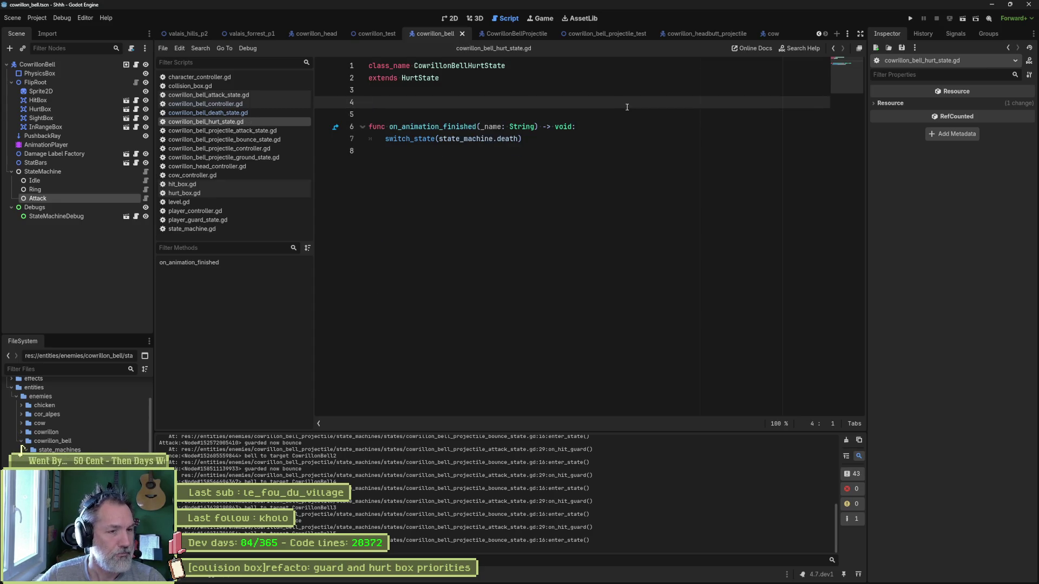
click(96, 172)
key(ctrl+a)
Step: Add a CowrillonBellDeathState node named Death under StateMachine
text(death)
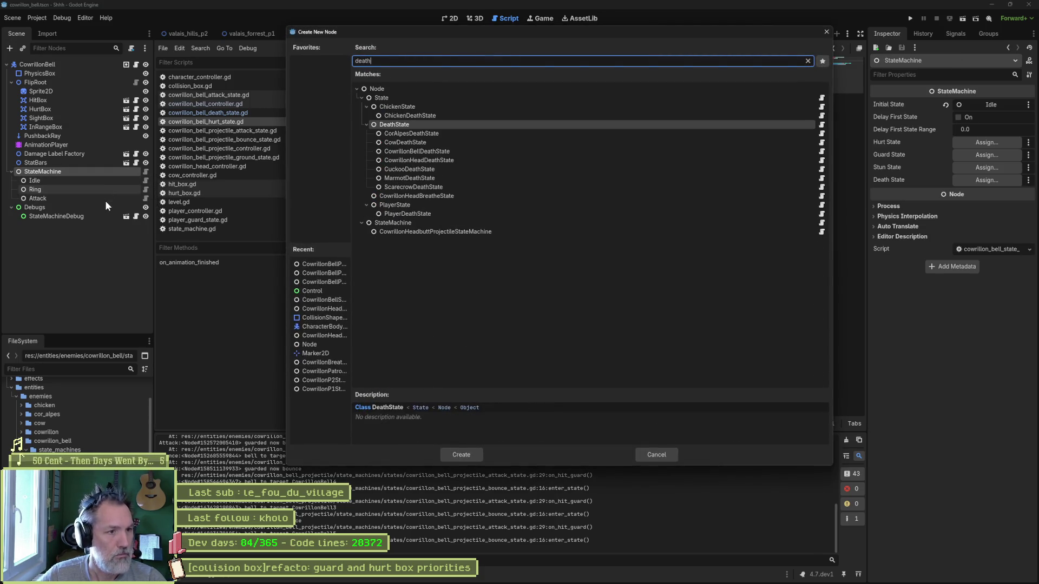
key(Down)
key(Down)
key(Down)
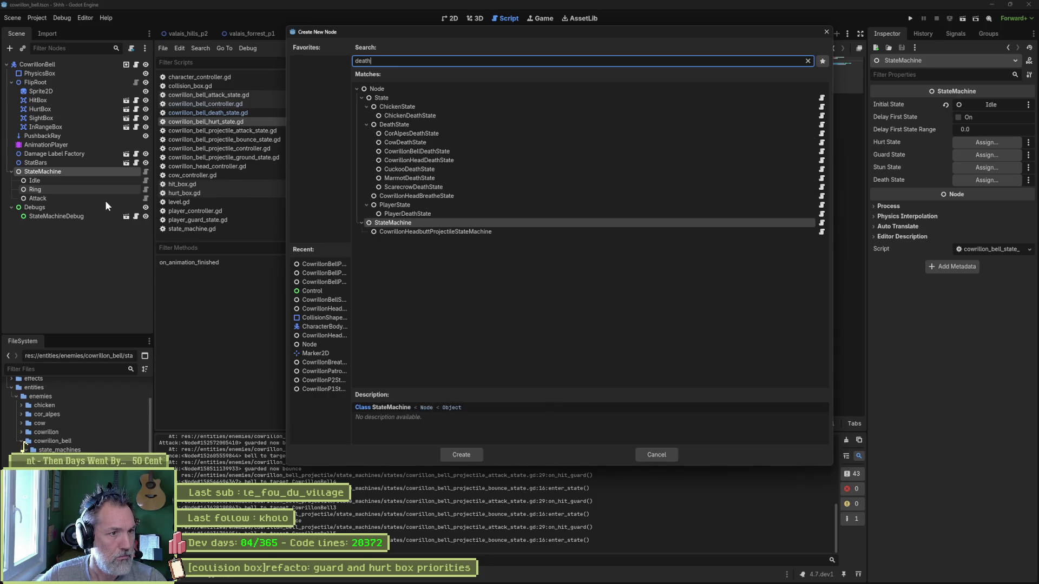
key(Up)
key(Up)
key(Up)
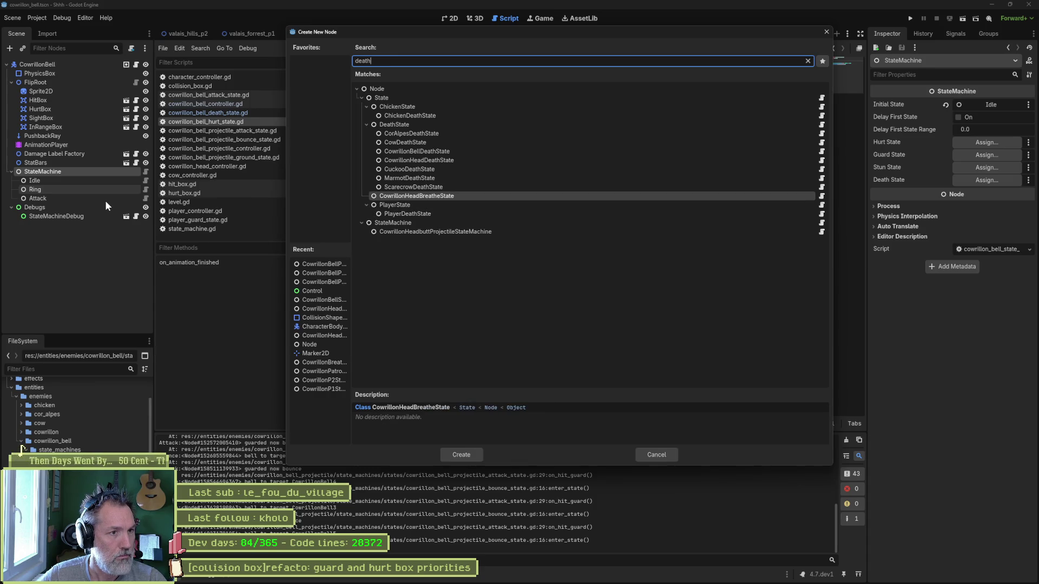
key(Up)
key(Up)
key(Up)
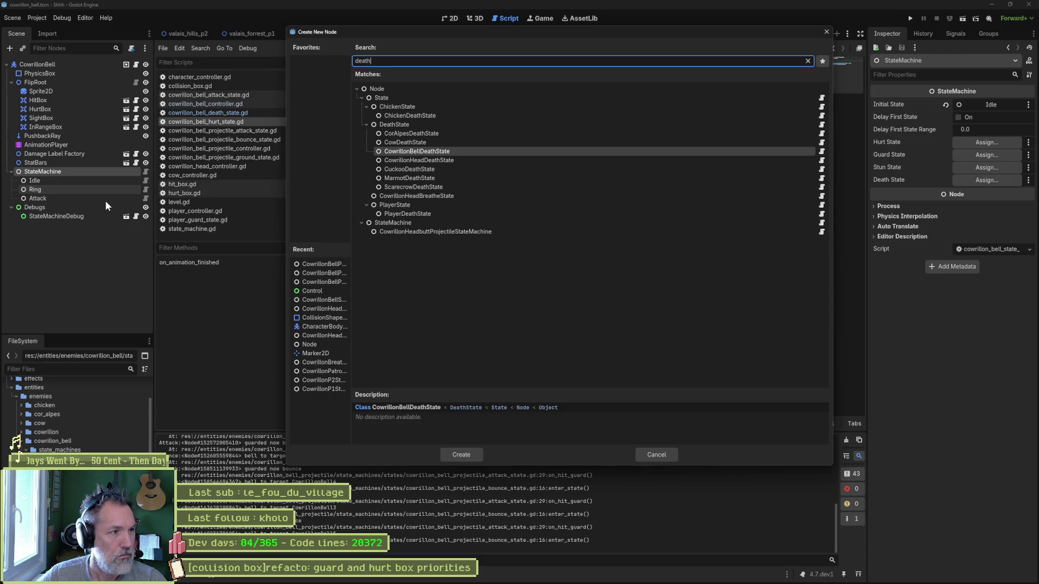
key(Return)
key(F2)
text(Death)
key(Return)
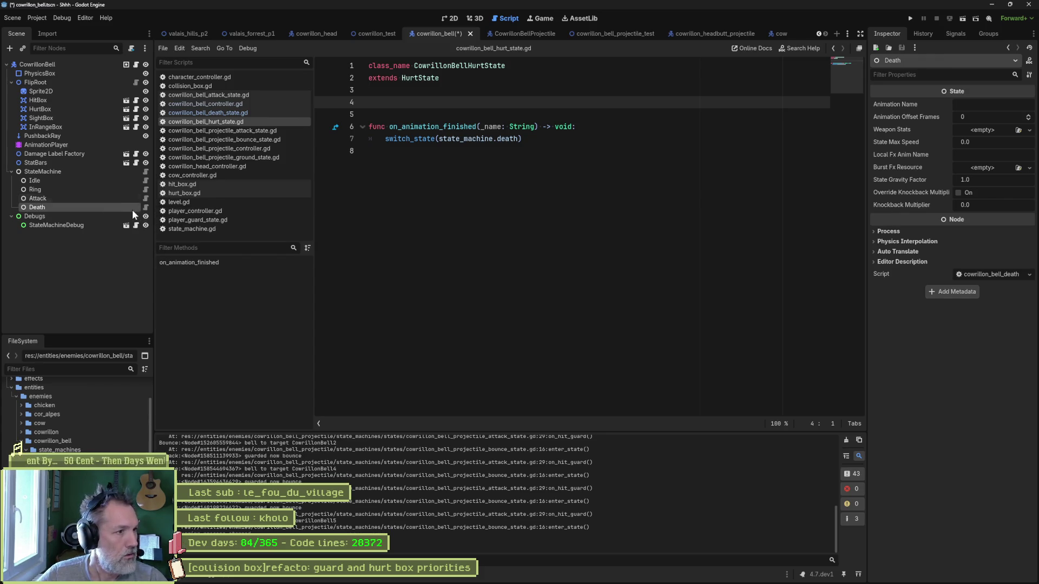
Step: Add a CowrillonBellHurtState node named Hurt and move it above Death
click(101, 174)
key(ctrl+a)
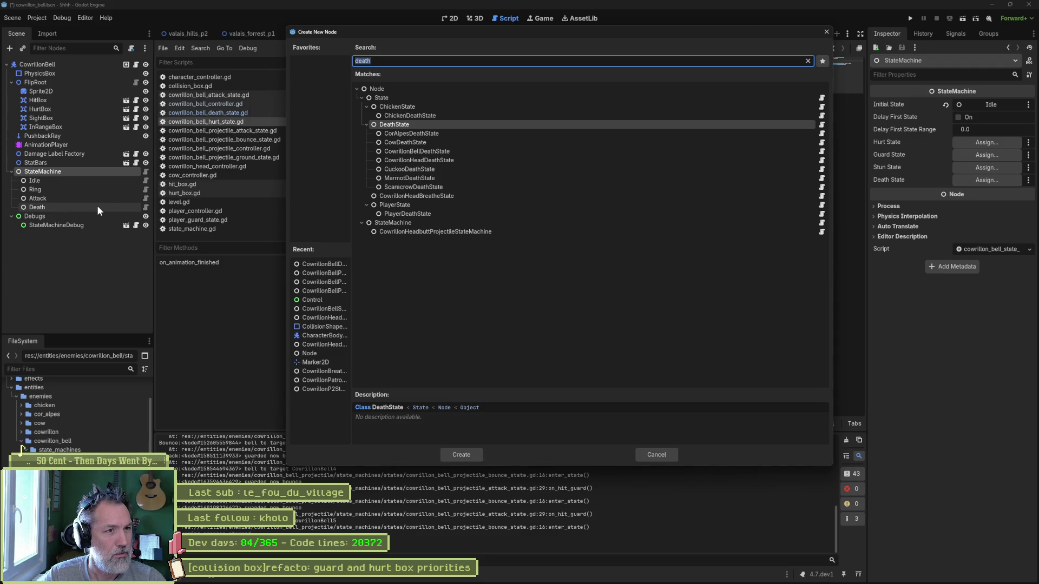
text(hurt)
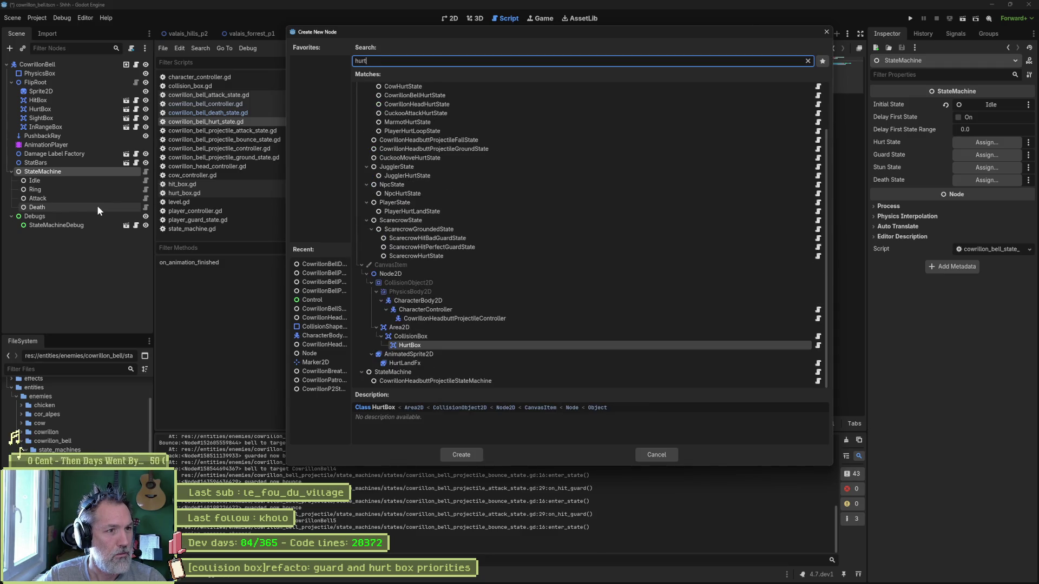
text(s)
key(Down)
key(Down)
key(Return)
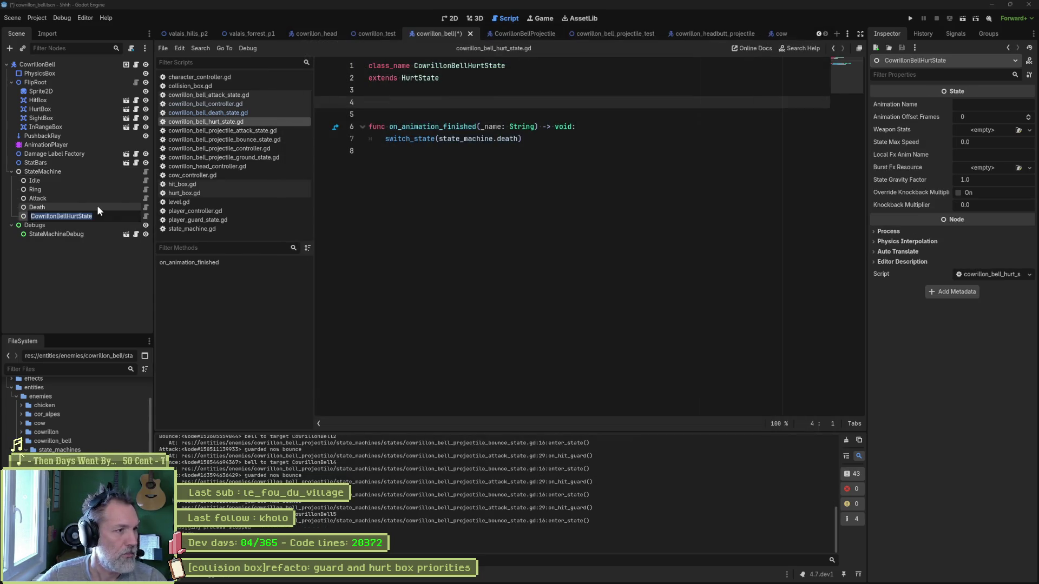
text(Hurt)
key(Return)
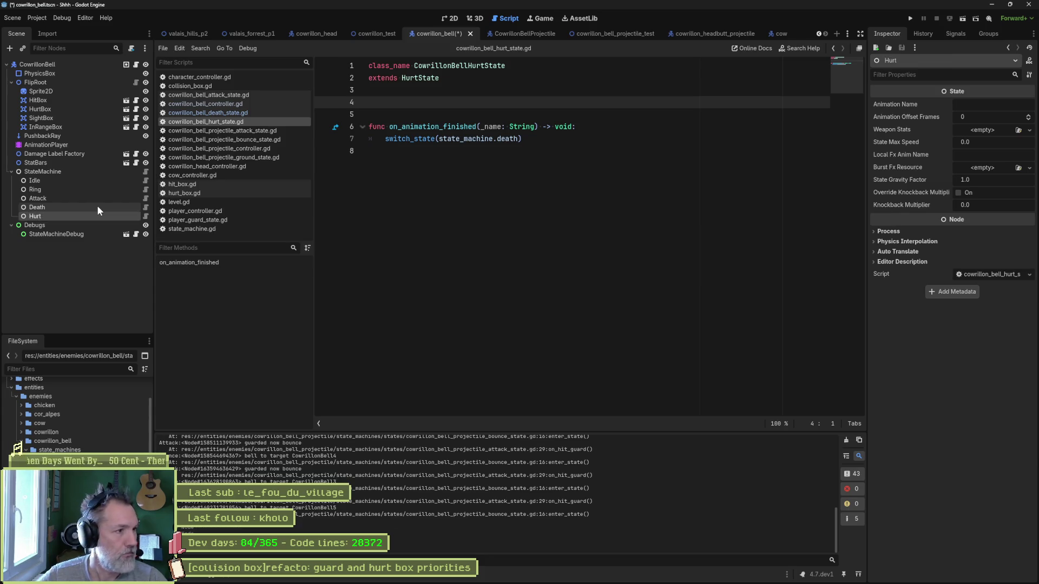
drag(34, 212, 44, 205)
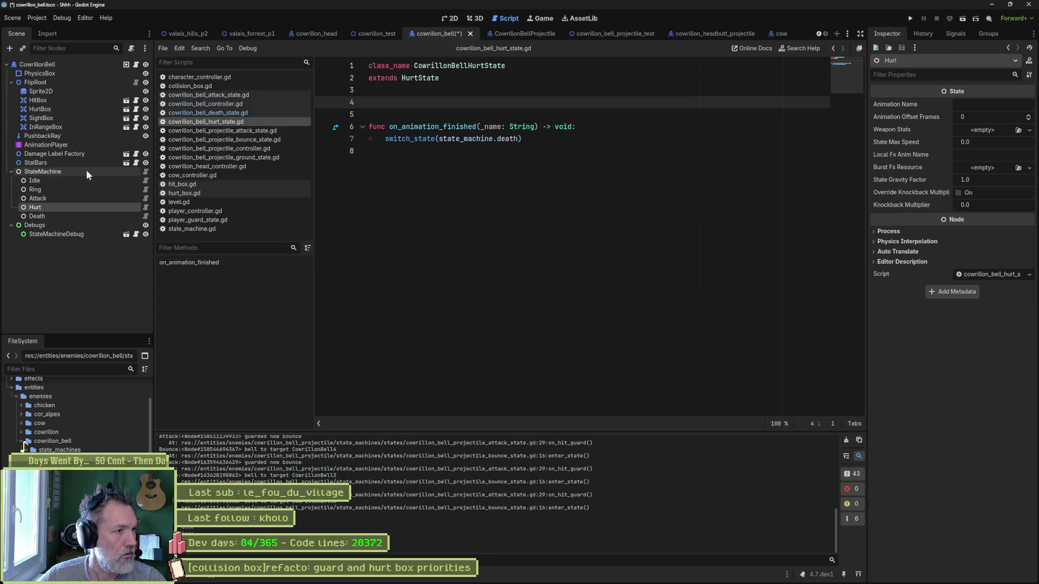
click(147, 171)
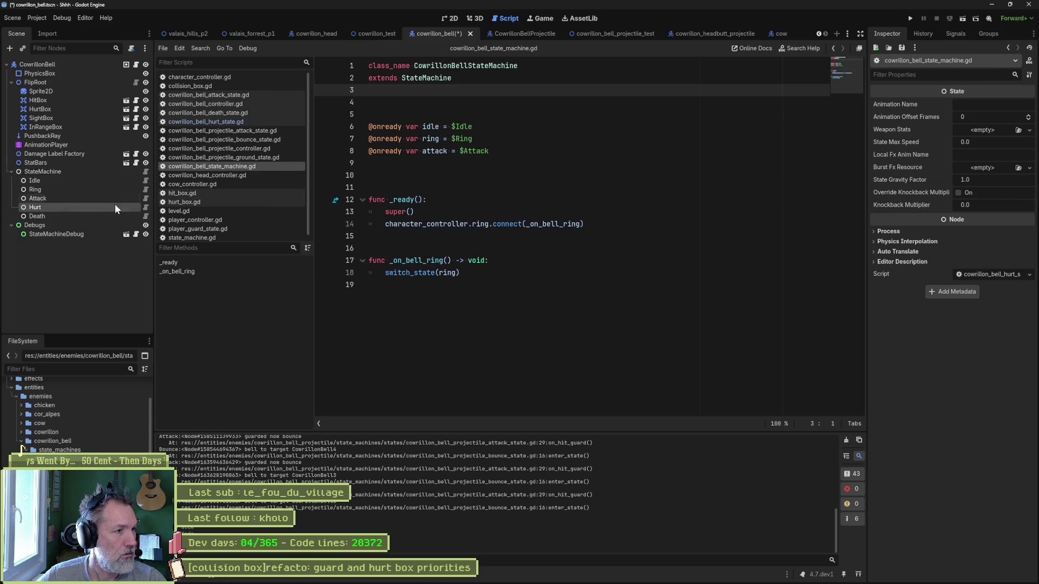
shift+click(72, 215)
drag(38, 207, 514, 161)
key(ctrl+s)
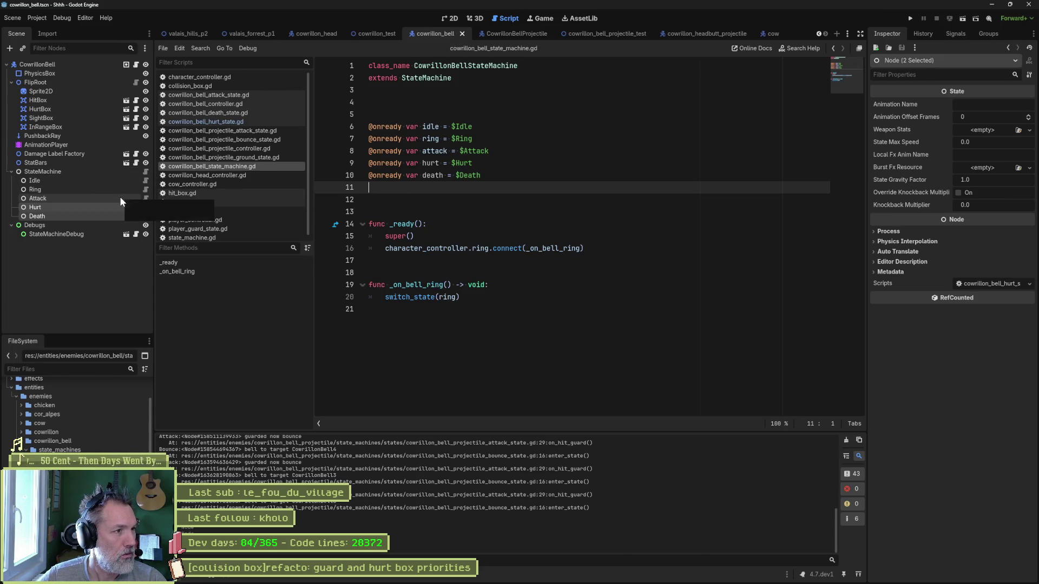
Step: Assign Hurt and Death to the StateMachine's Hurt State and Death State slots and save
click(130, 171)
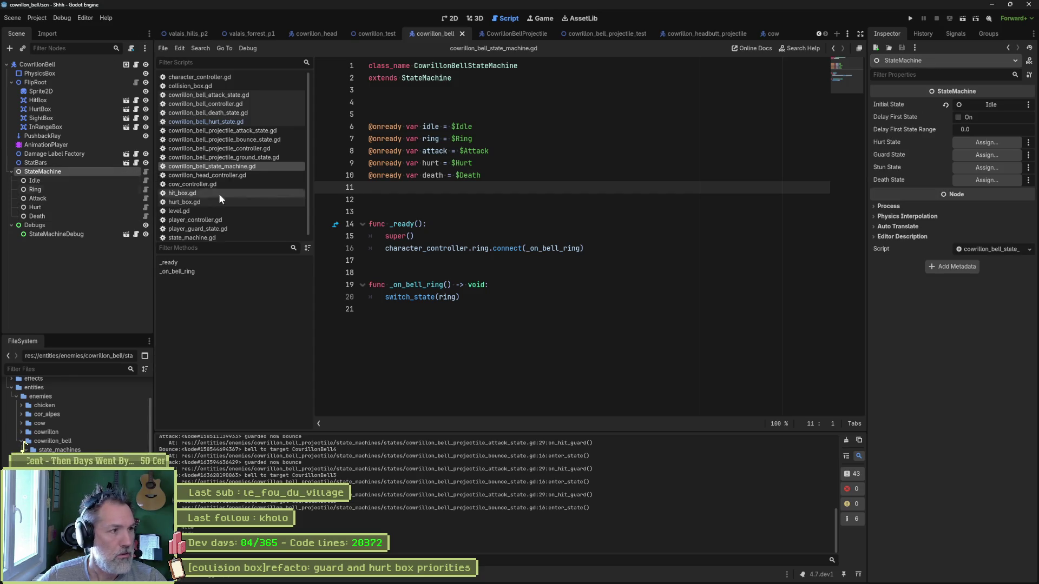
mouse_move(64, 209)
mouse_down()
mouse_move(953, 163)
mouse_move(987, 142)
mouse_up()
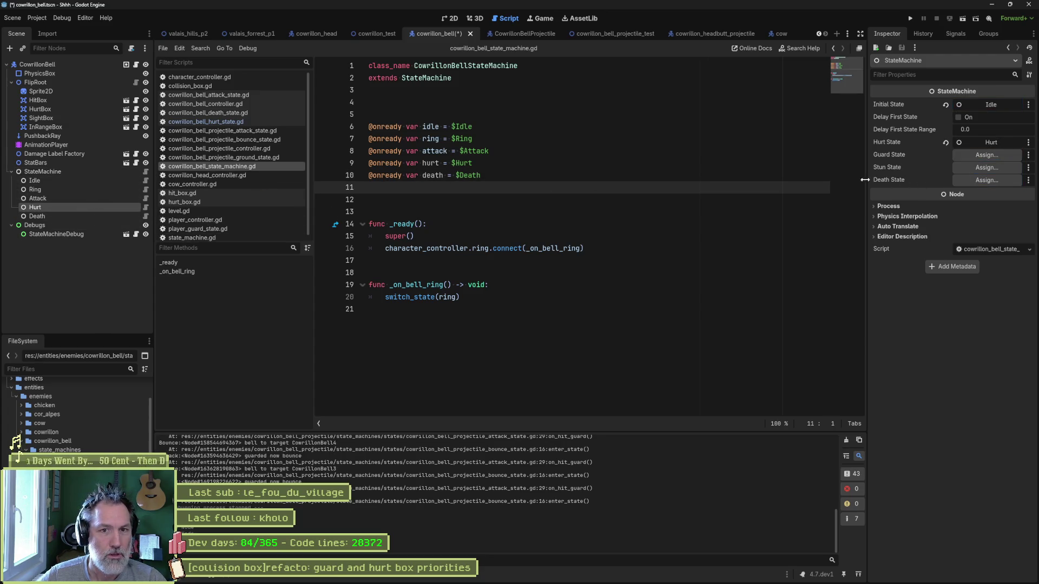
mouse_move(37, 216)
mouse_down()
mouse_move(165, 203)
mouse_move(953, 194)
mouse_move(987, 180)
mouse_up()
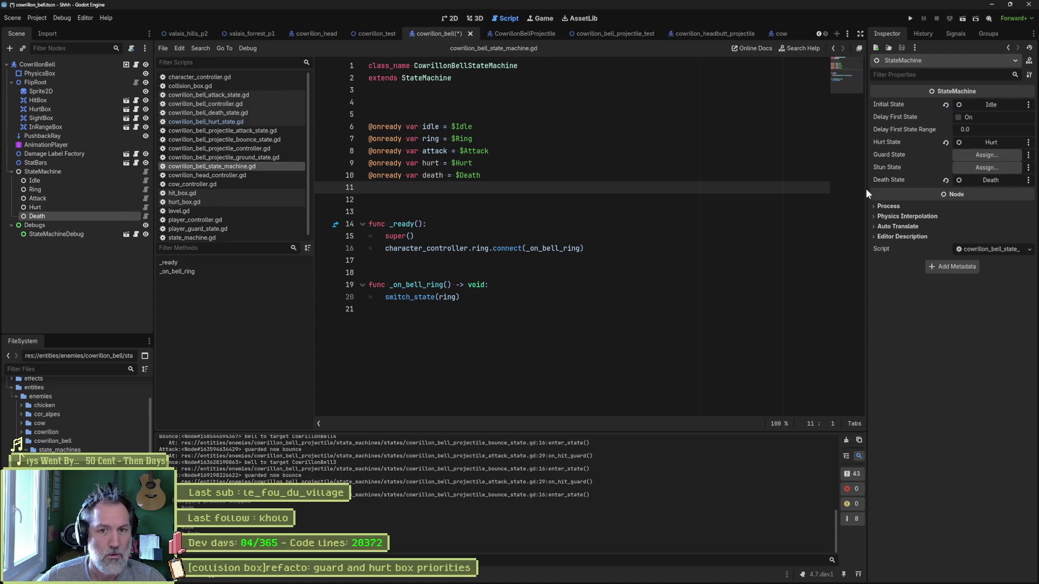
click(598, 198)
key(ctrl+s)
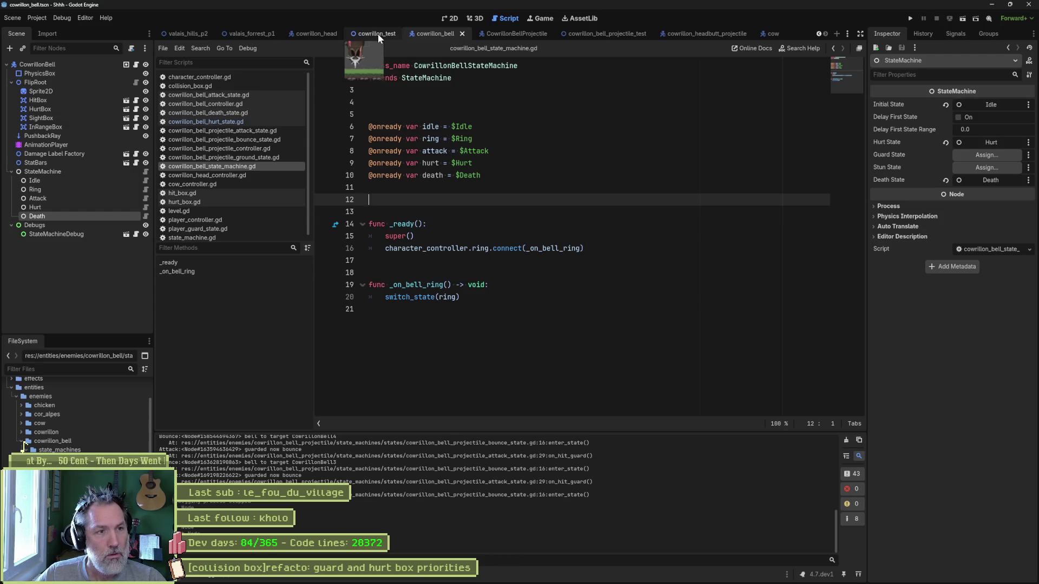
Step: Run the cowrillon_bell_projectile_test scene, stop it after it crashes, and close its tab
click(619, 35)
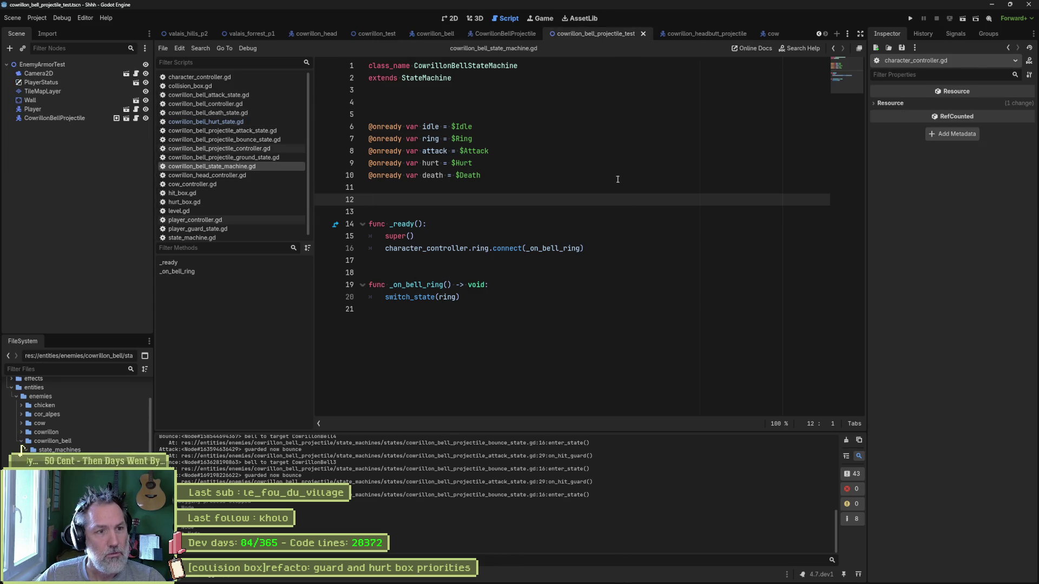
key(F6)
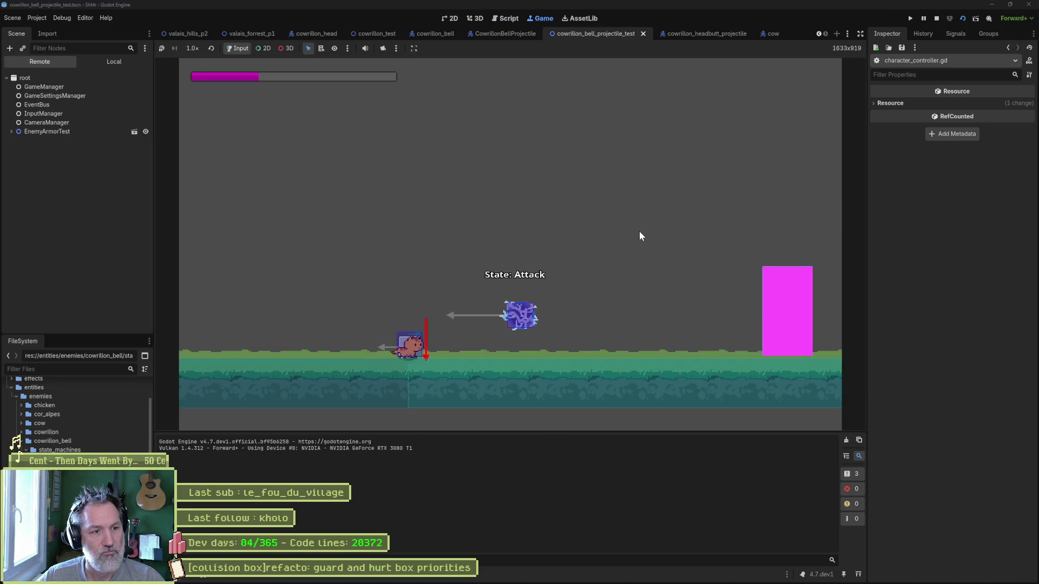
key(F8)
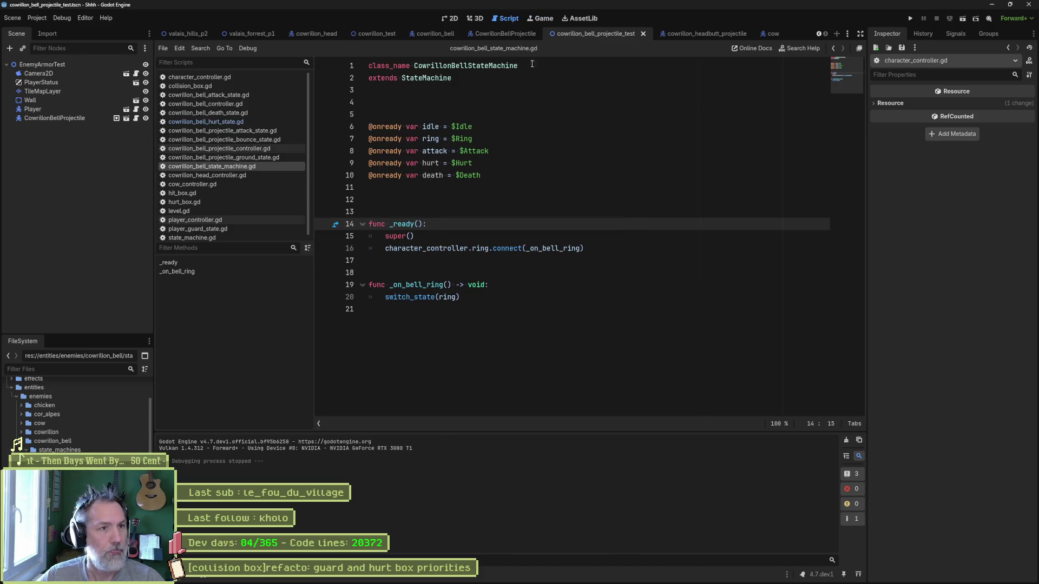
key(F6)
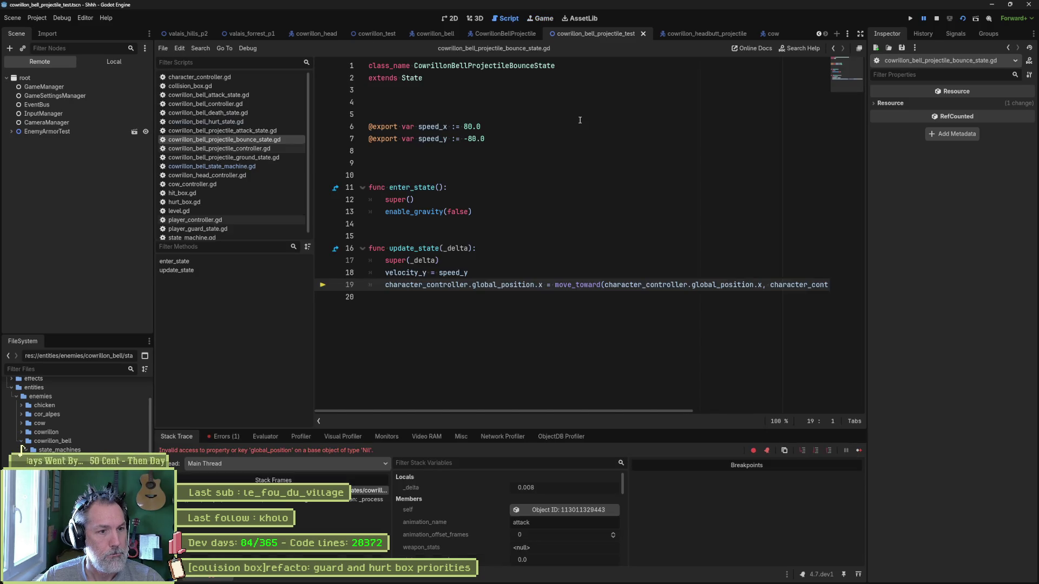
key(F8)
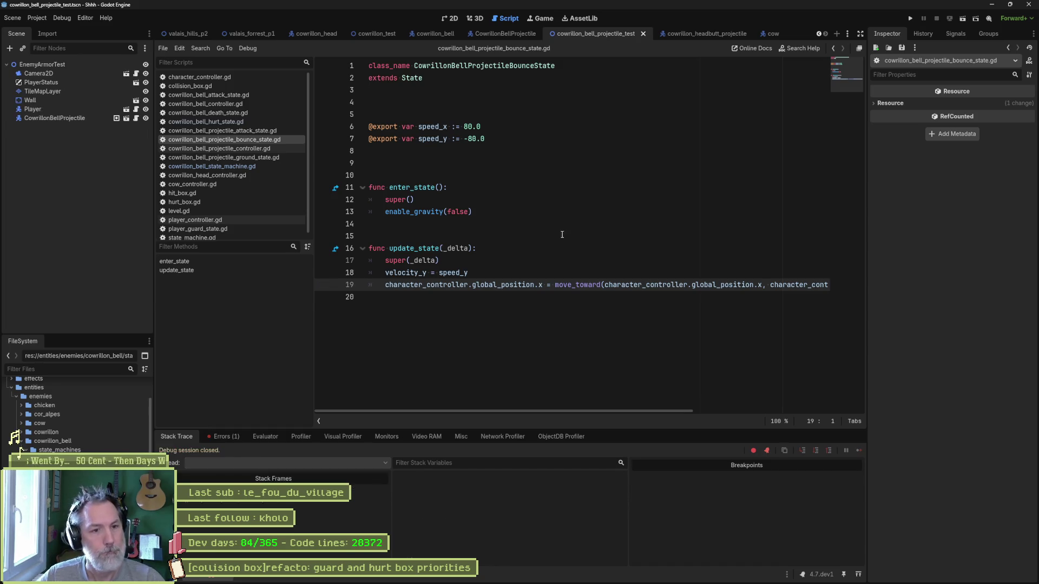
click(507, 272)
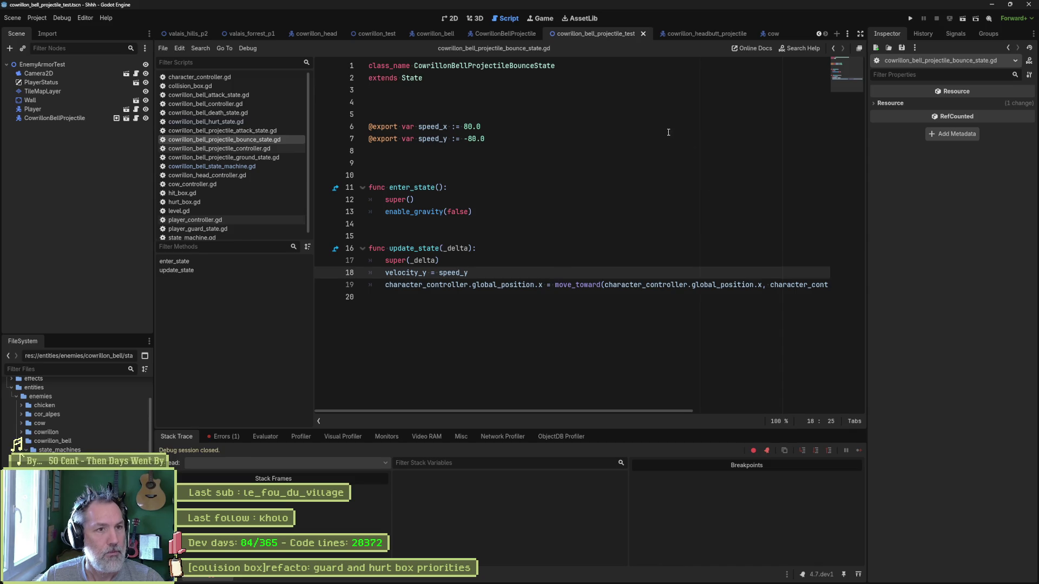
click(643, 34)
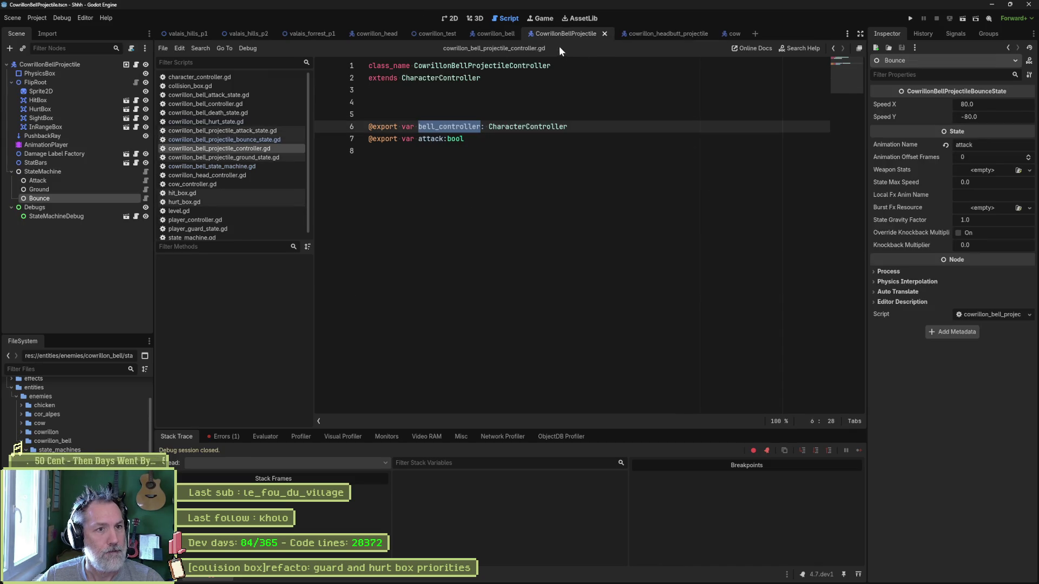
Step: Close the cow scene, run cowrillon_test, and pause once the bells fire projectiles
middle_click(730, 34)
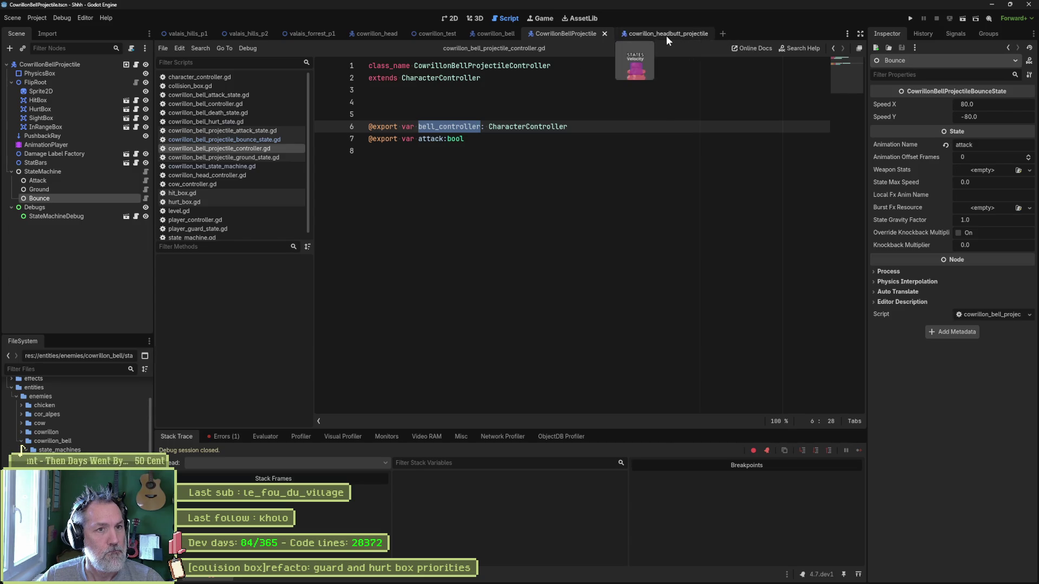
click(437, 34)
click(598, 232)
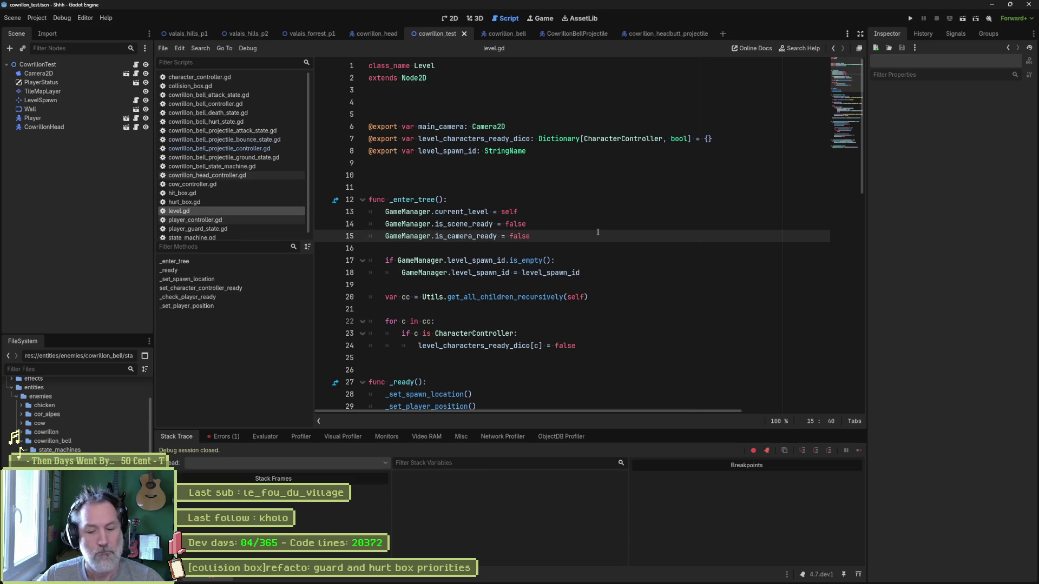
key(F6)
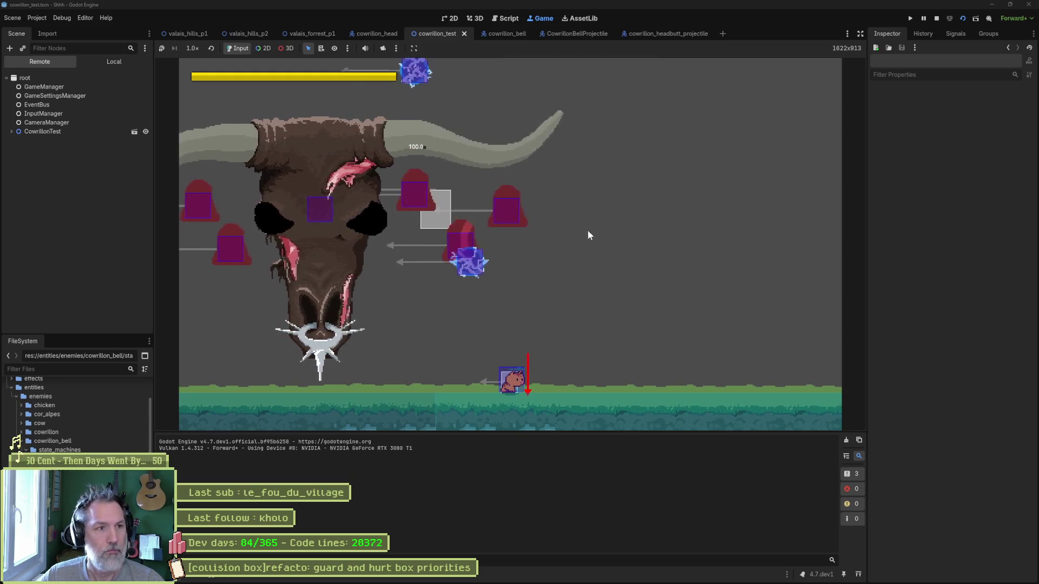
click(923, 18)
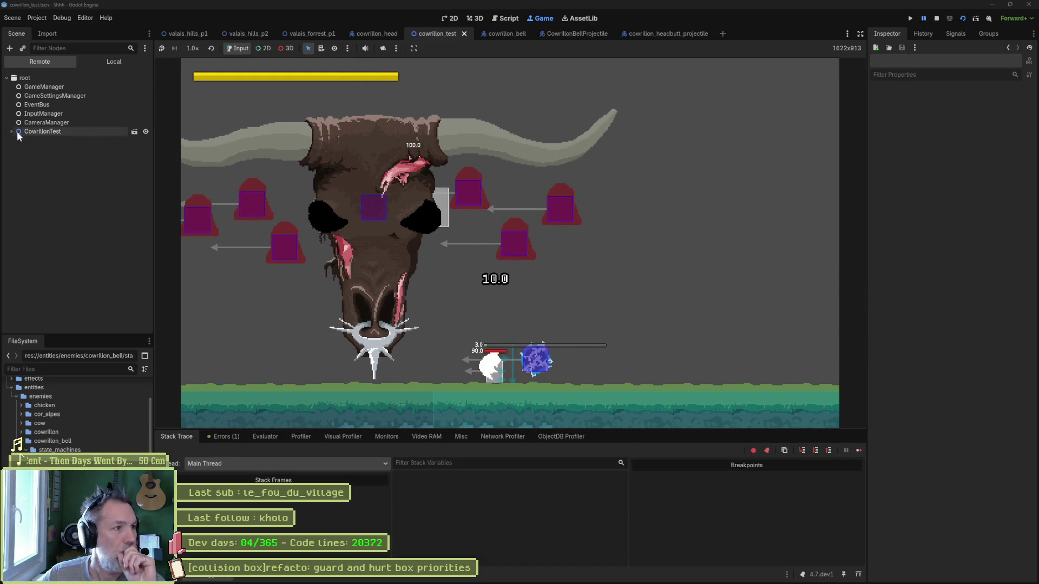
Step: Expand CowrillonHead > FlipRoot > Bells > CowrillonBell1's StateMachine in the Remote tree, then stop the game
click(18, 133)
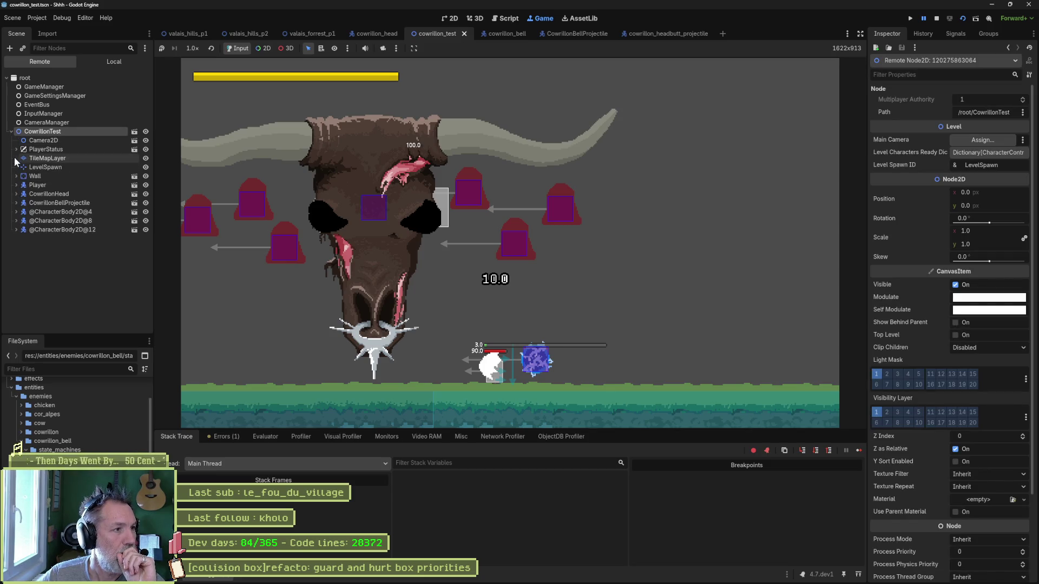
click(17, 194)
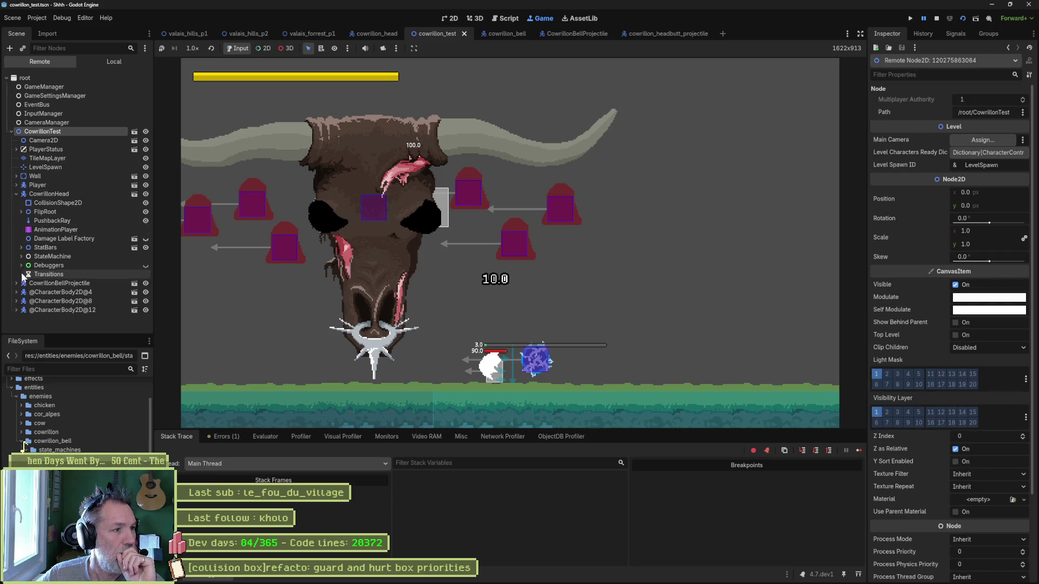
click(21, 211)
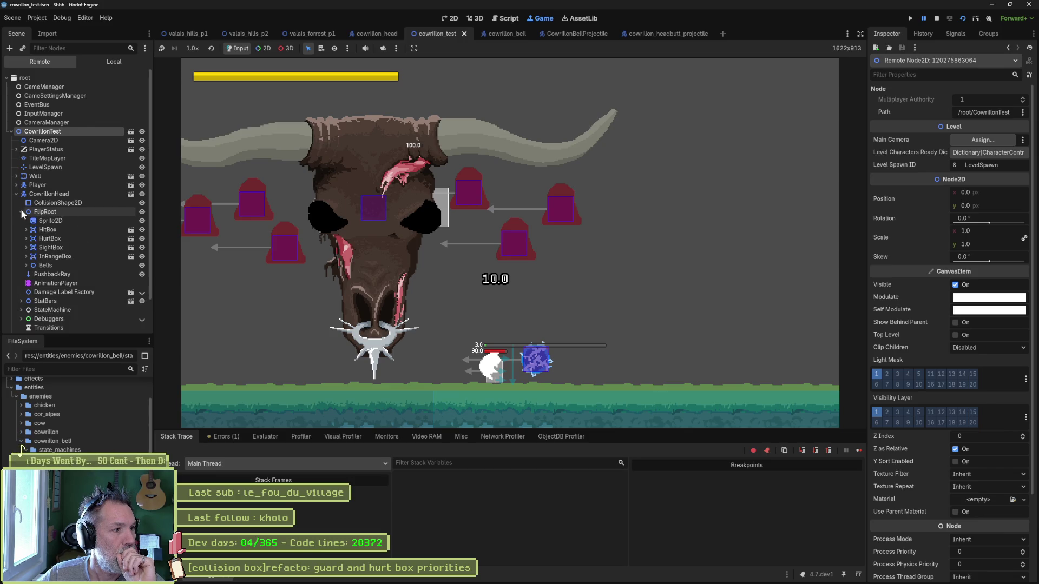
click(26, 265)
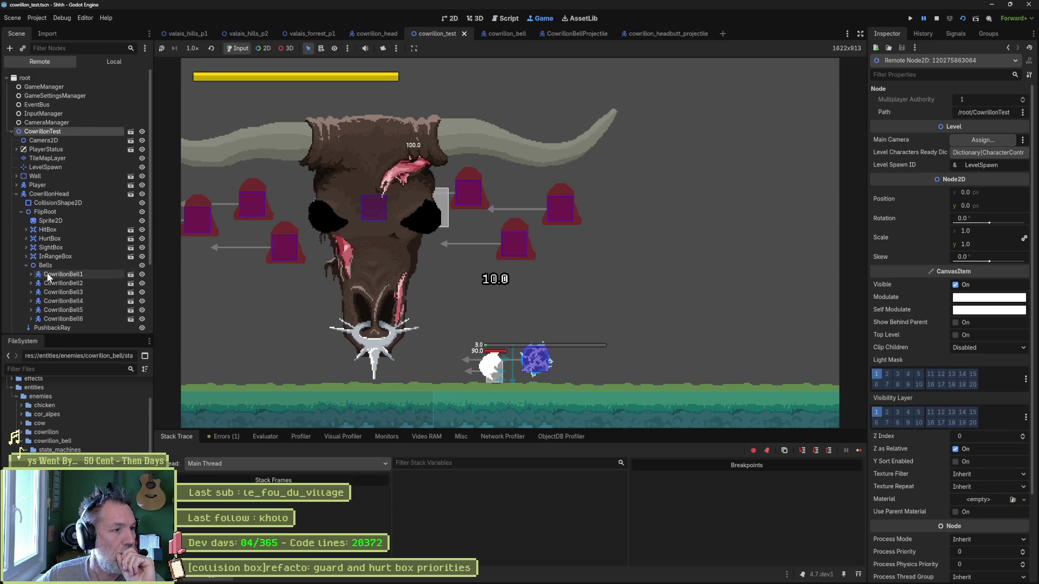
click(46, 274)
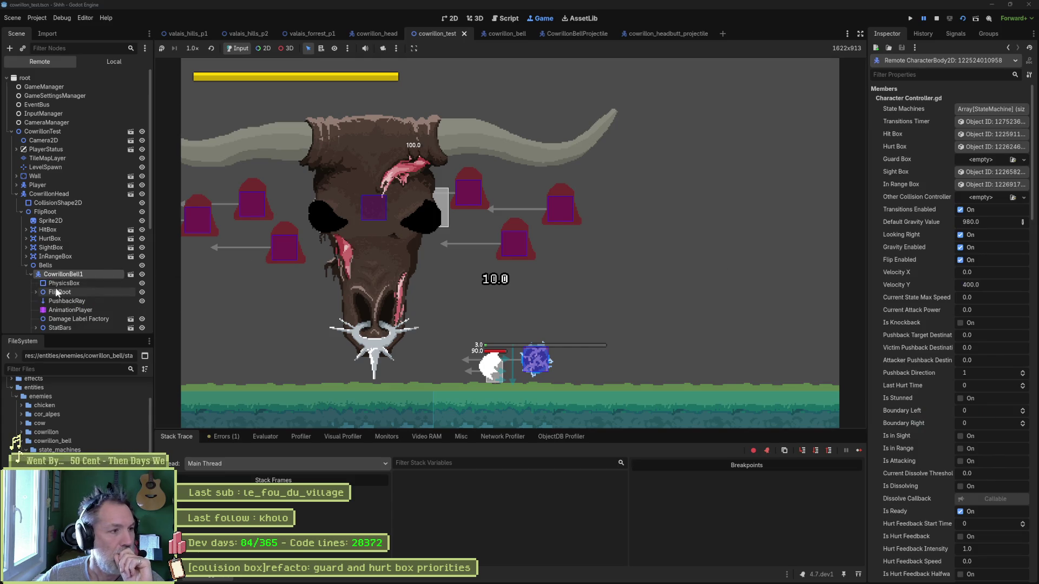
scroll(56, 295, down, 3)
double_click(51, 242)
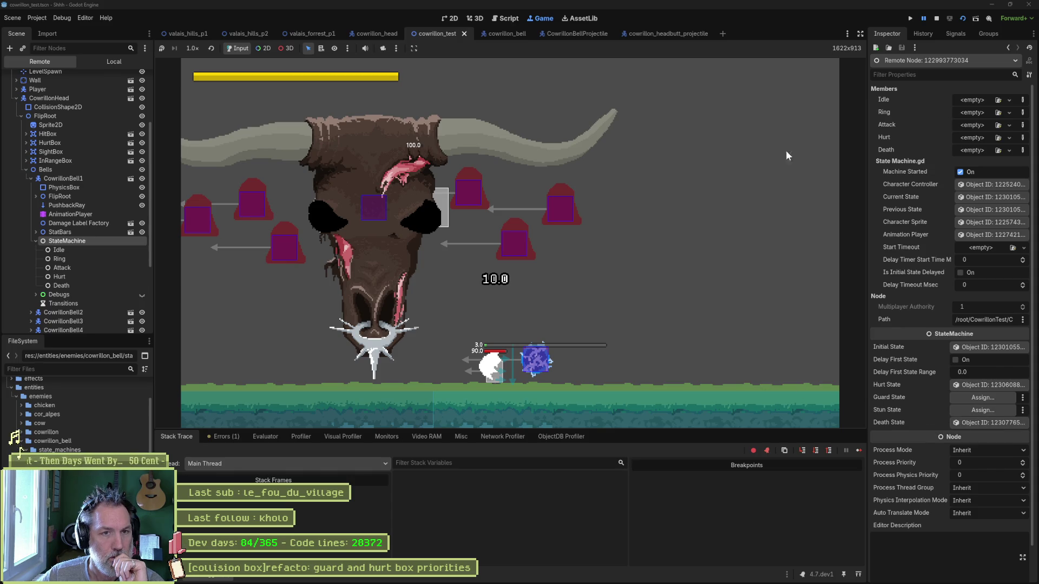
click(936, 19)
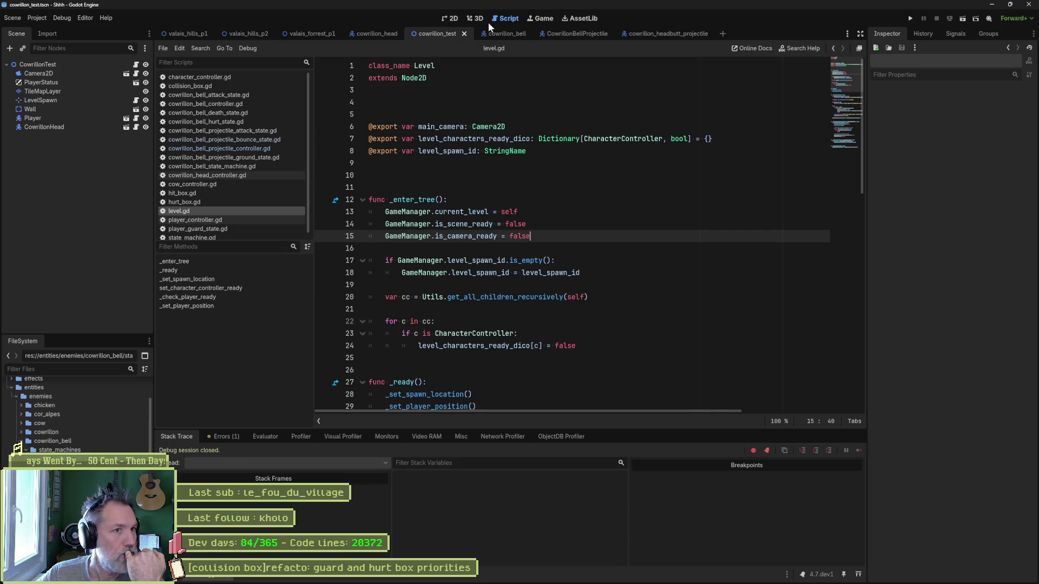
Step: Check the cowrillon_bell HurtBox and HitBox settings, then rerun the cowrillon_test scene
click(458, 18)
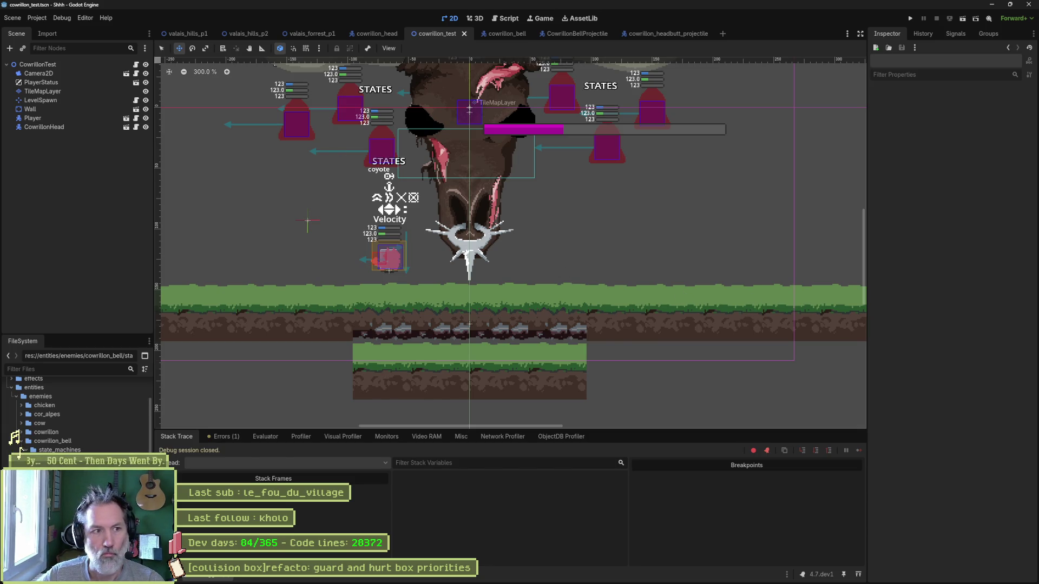
click(497, 34)
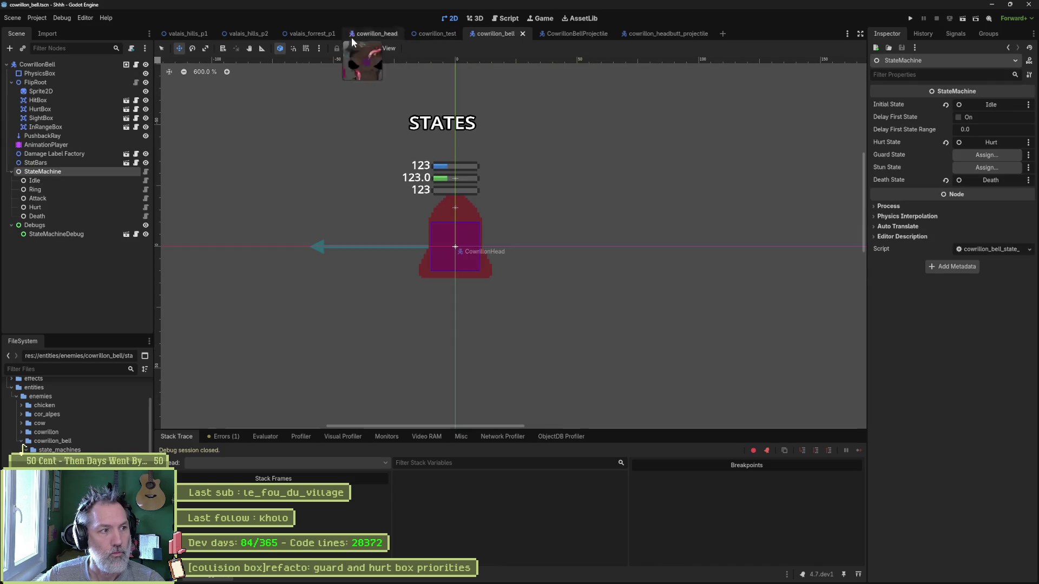
click(98, 111)
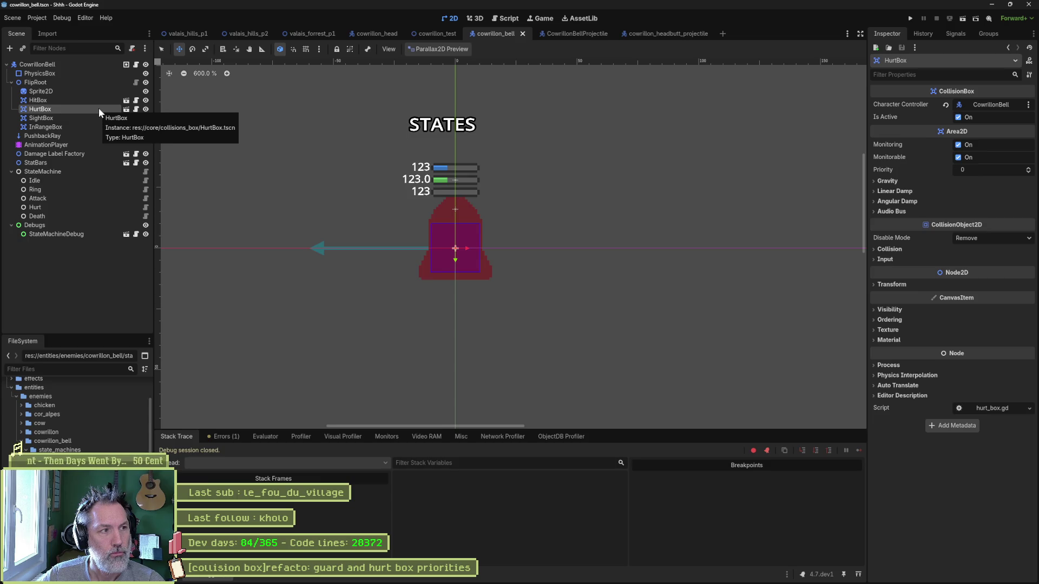
click(98, 103)
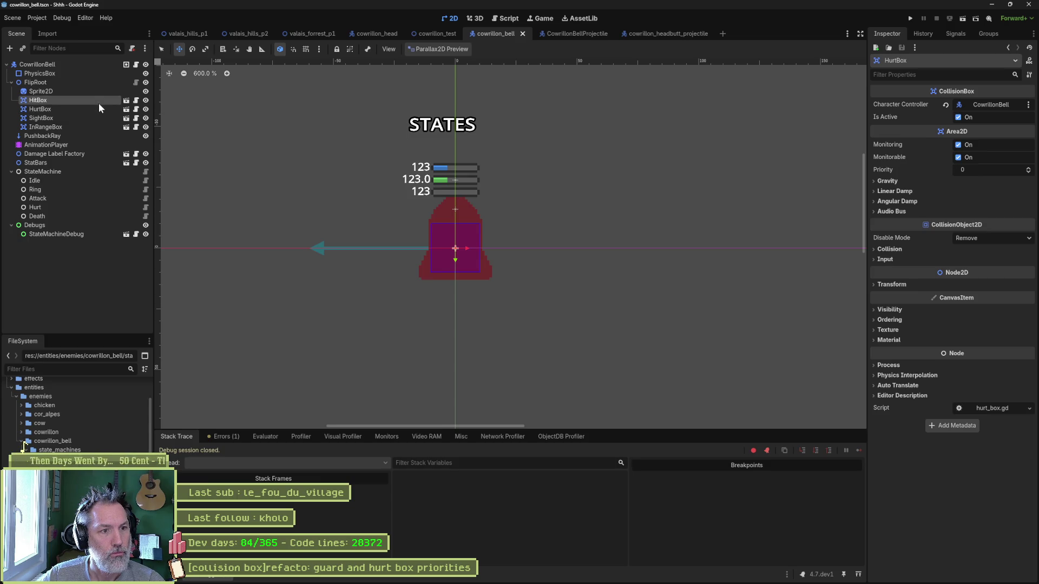
click(102, 110)
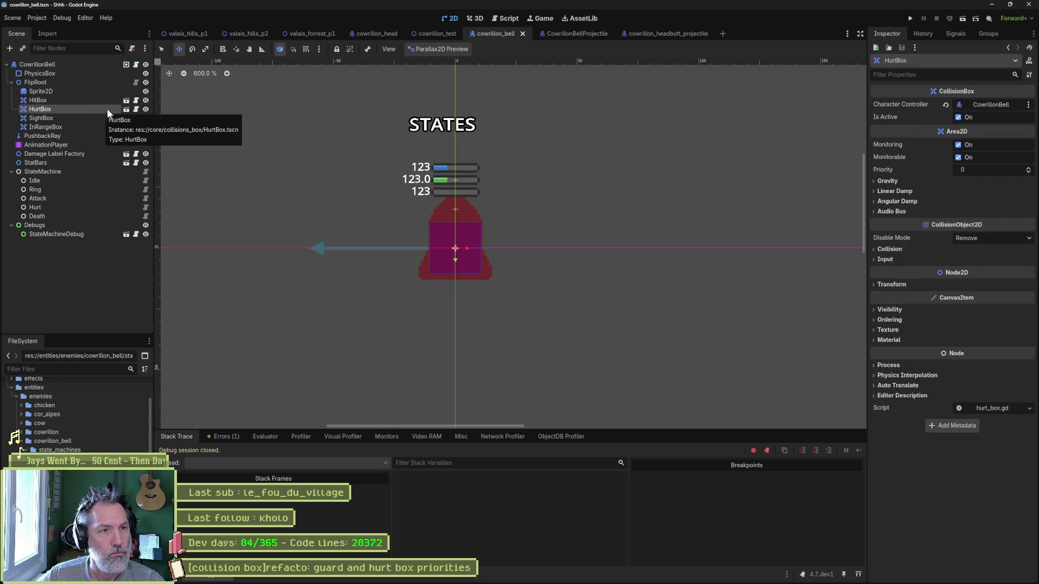
click(434, 33)
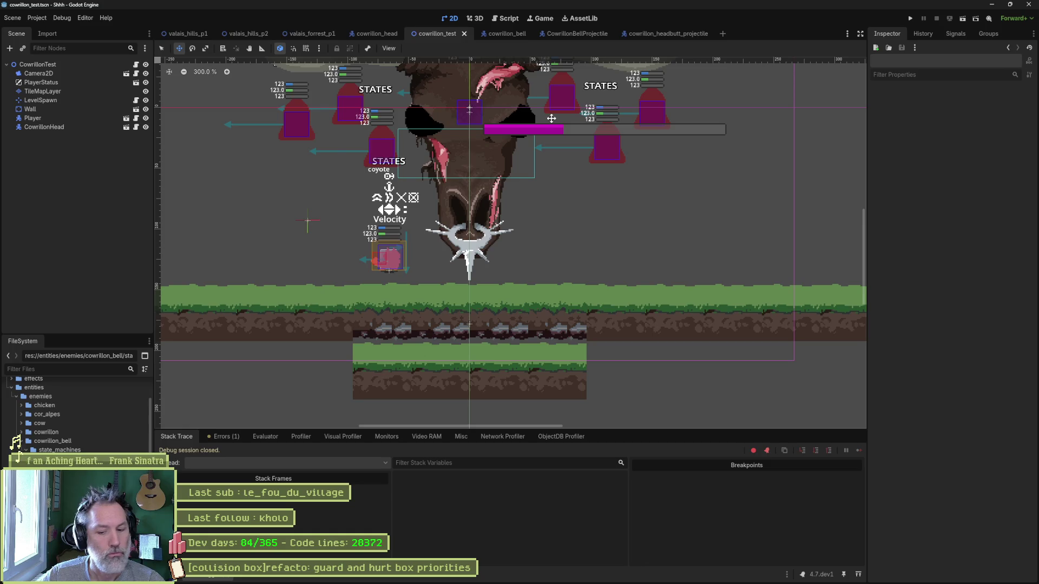
key(F6)
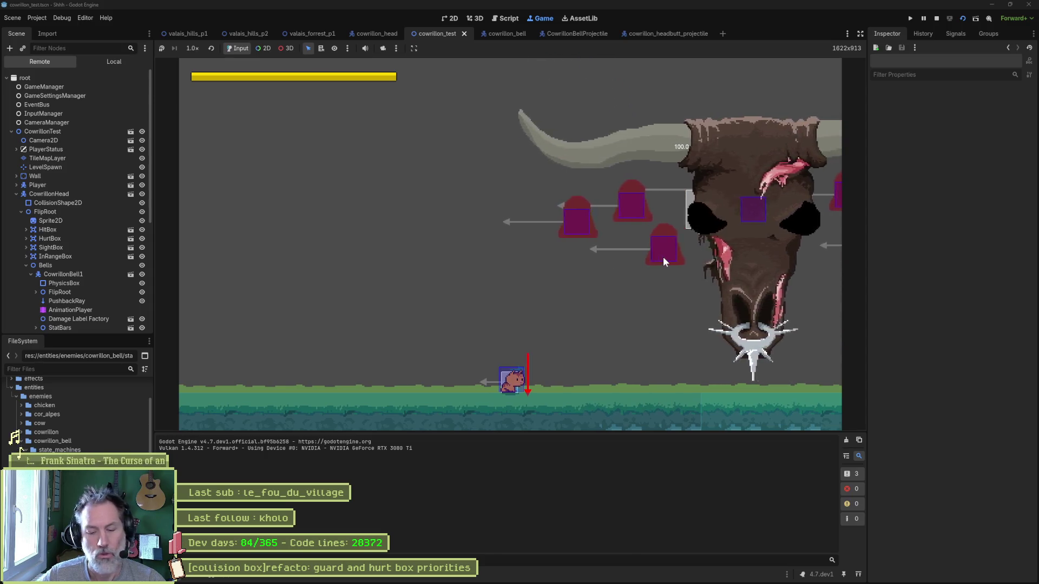
Step: Stop the game and check the CowrillonBellProjectile HitBox's priority 0, then return to cowrillon_test
key(F8)
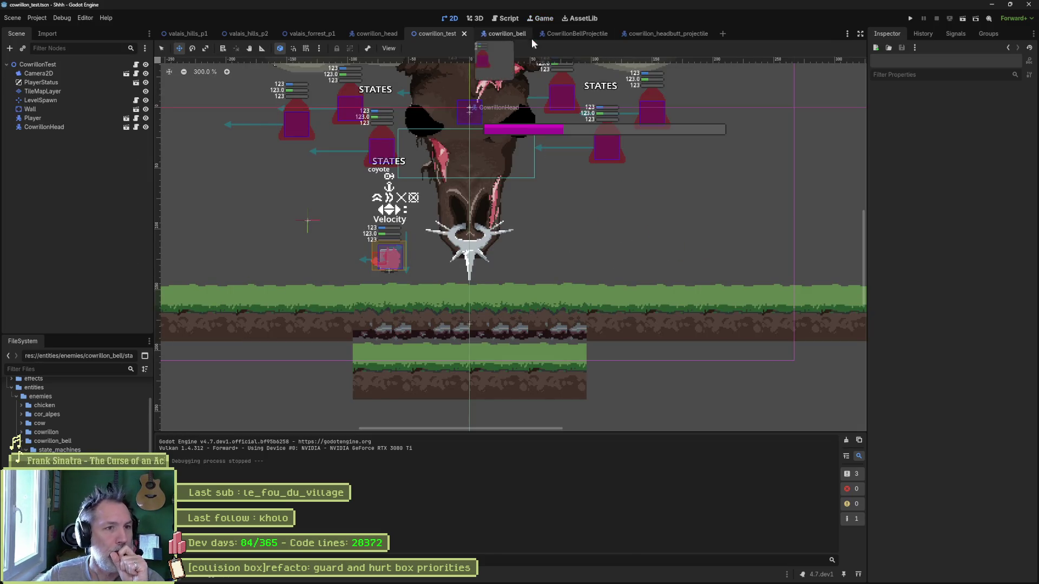
click(566, 33)
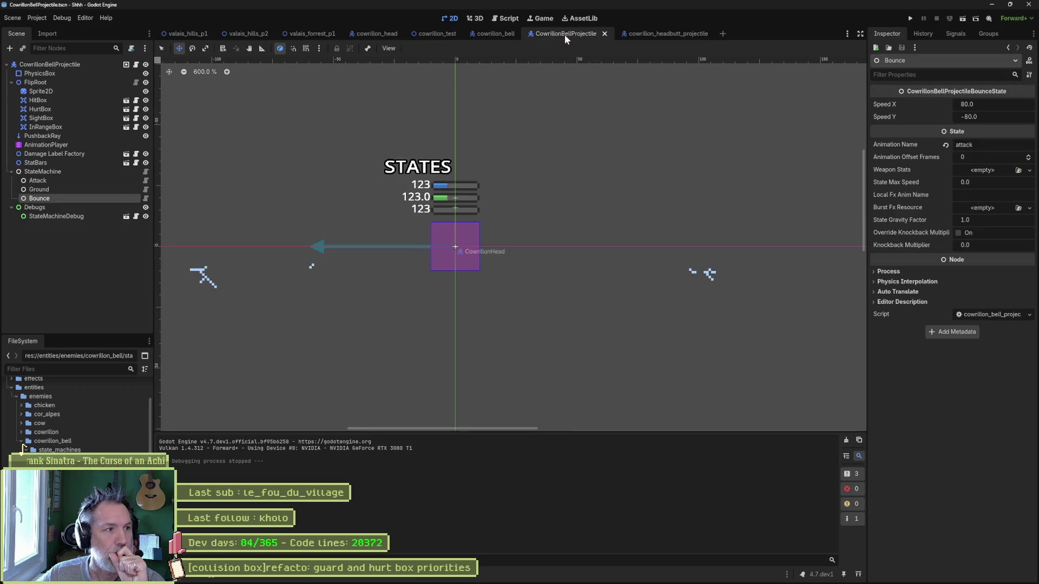
click(73, 100)
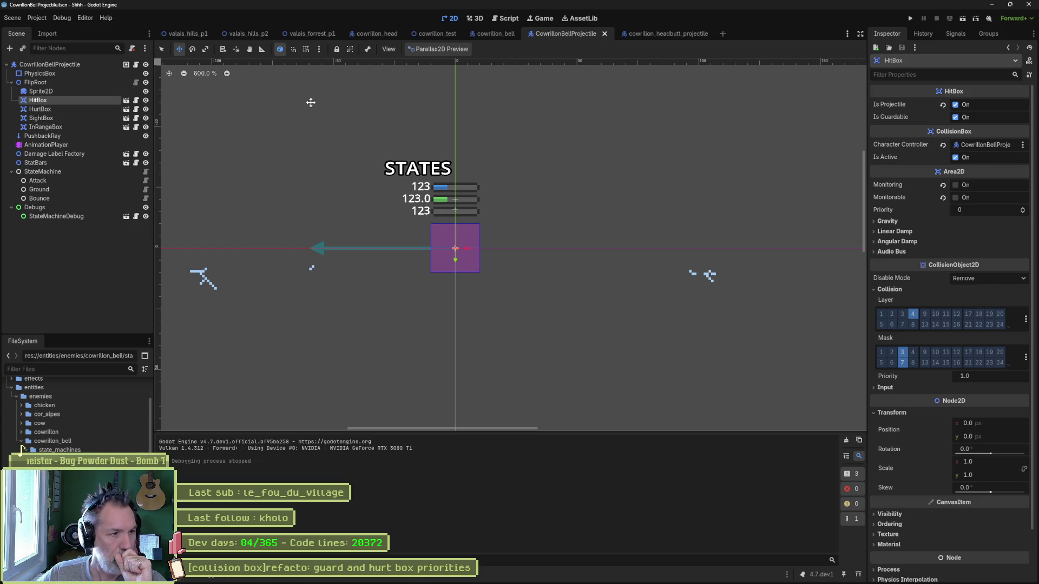
click(432, 35)
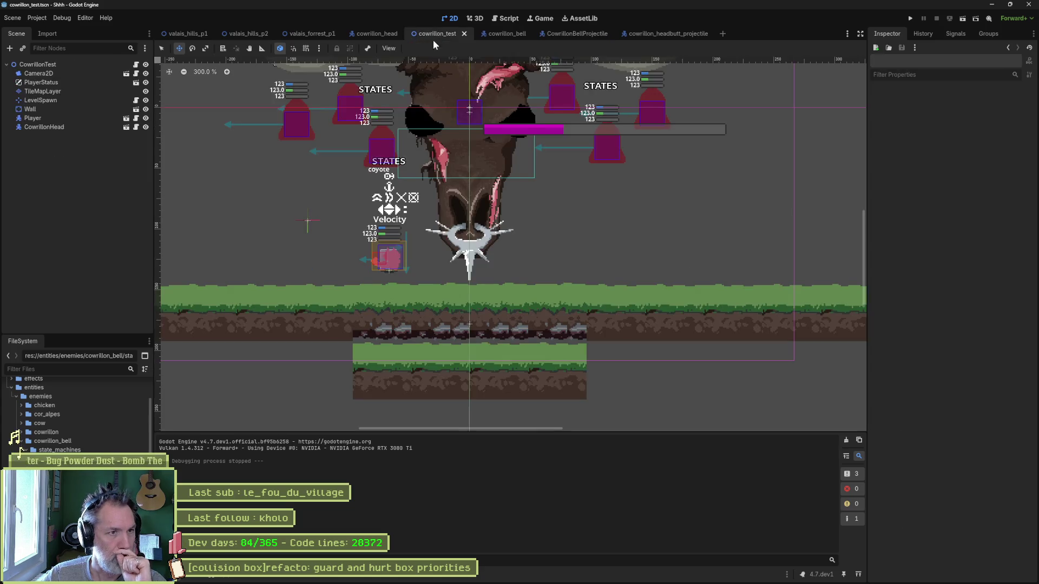
Step: Rerun cowrillon_test, pause it, and browse the spawned character bodies in the Remote tree
key(F6)
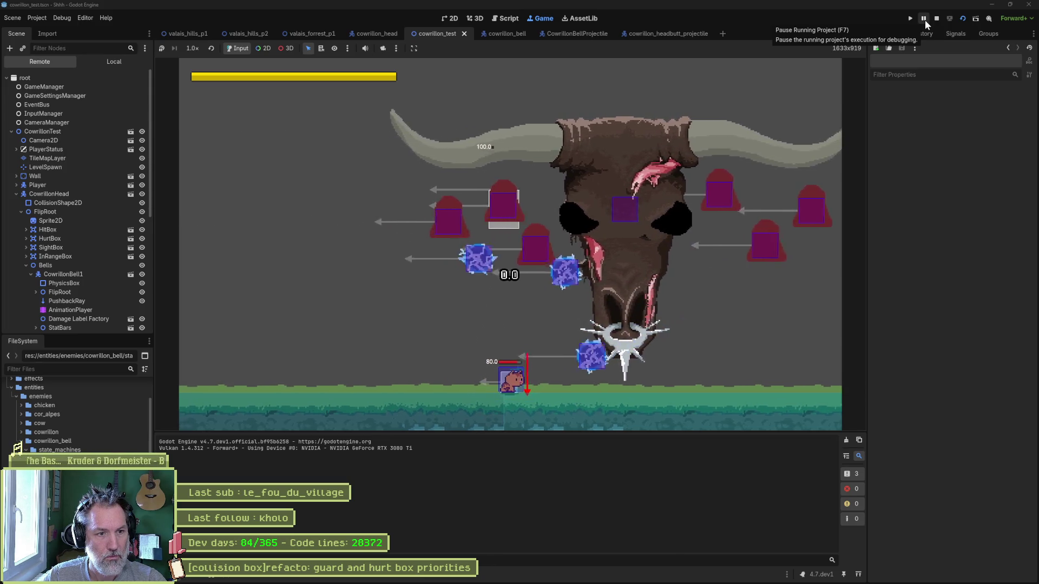
click(924, 21)
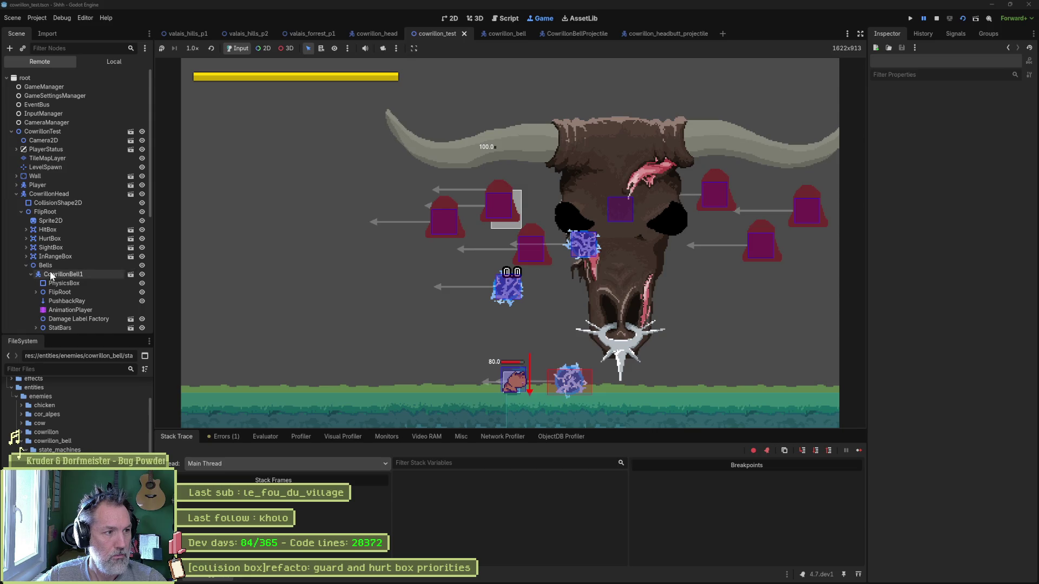
click(23, 193)
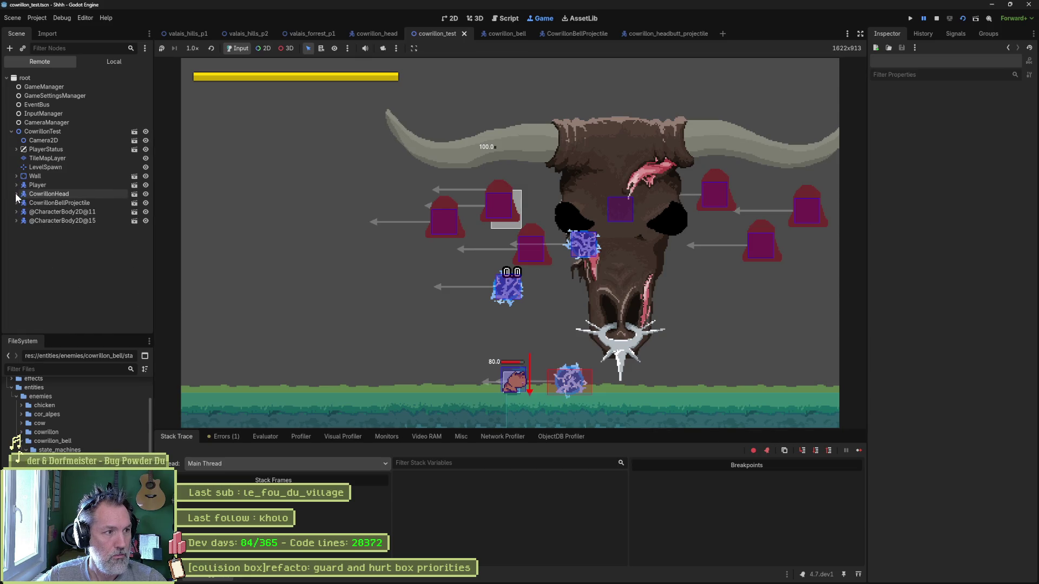
click(49, 215)
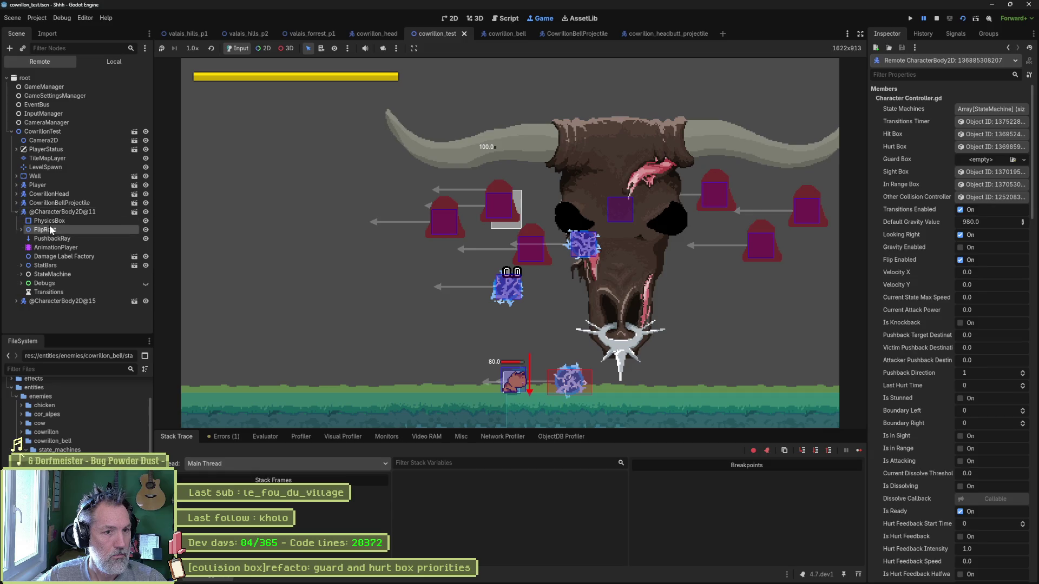
click(46, 230)
click(51, 222)
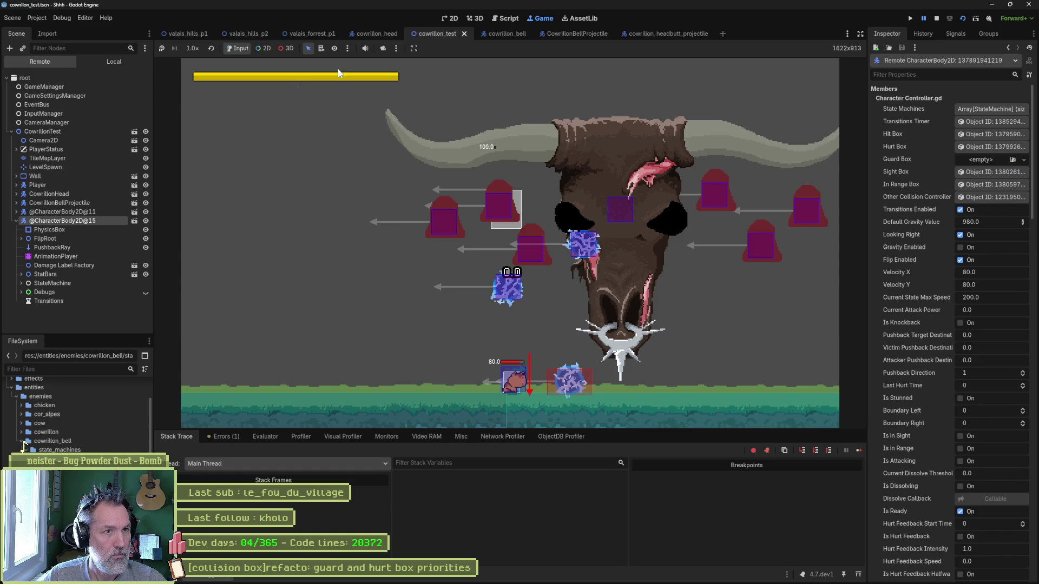
Step: Show a live bell projectile's HitBox: Is Projectile and Is Guardable on, priority 0
click(445, 19)
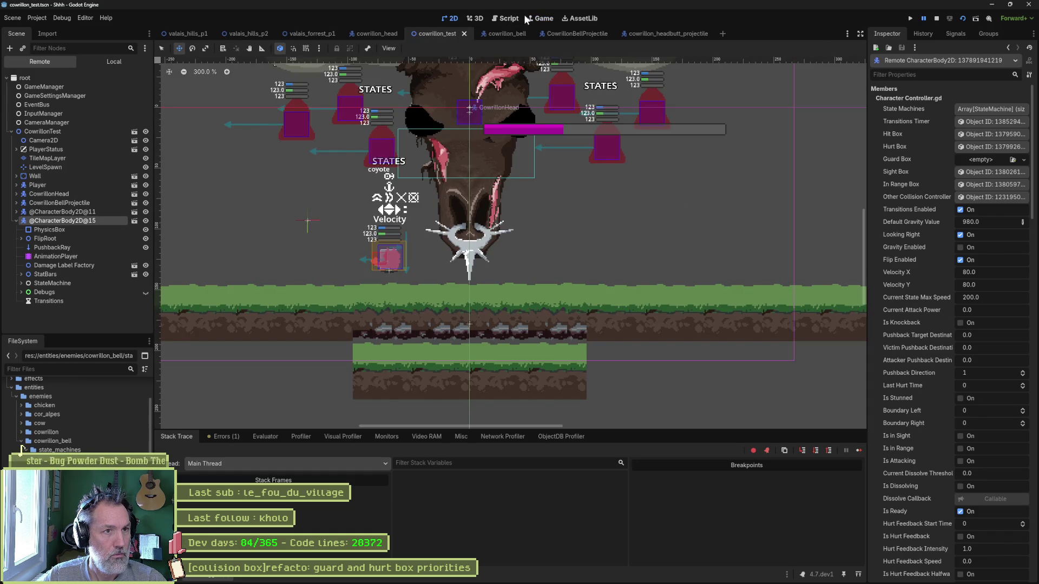
click(540, 18)
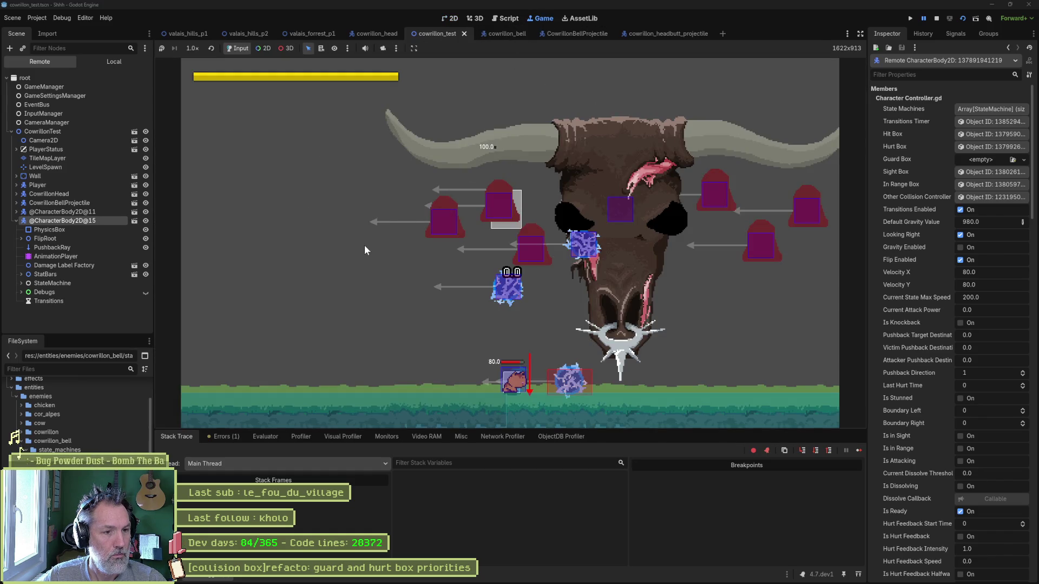
click(21, 238)
click(54, 256)
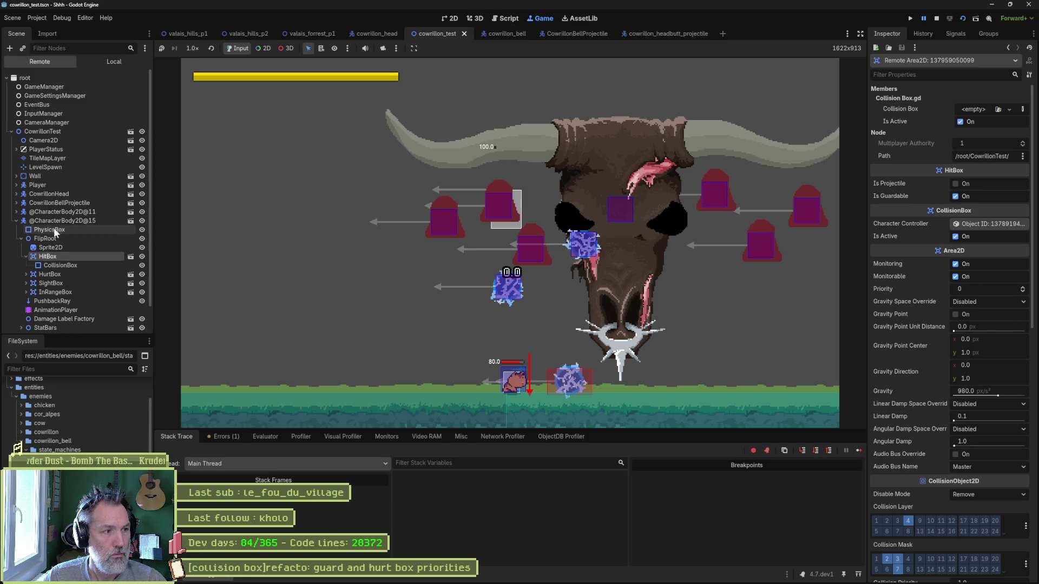
Step: Inspect the spawned character's HurtBox, then expand CowrillonBell1's FlipRoot in the live tree
click(63, 274)
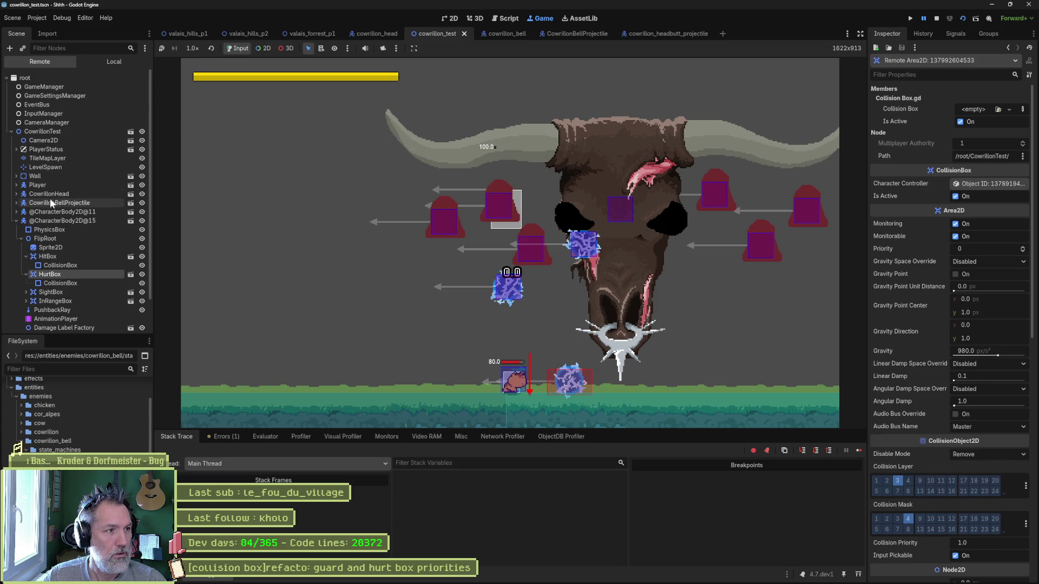
click(17, 195)
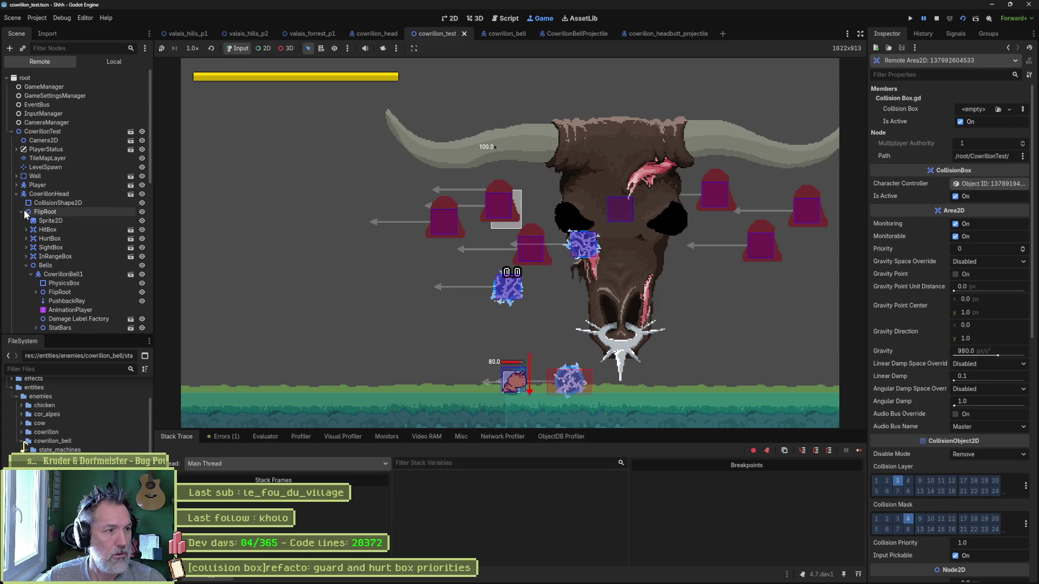
click(62, 274)
scroll(64, 279, down, 3)
click(37, 228)
click(50, 230)
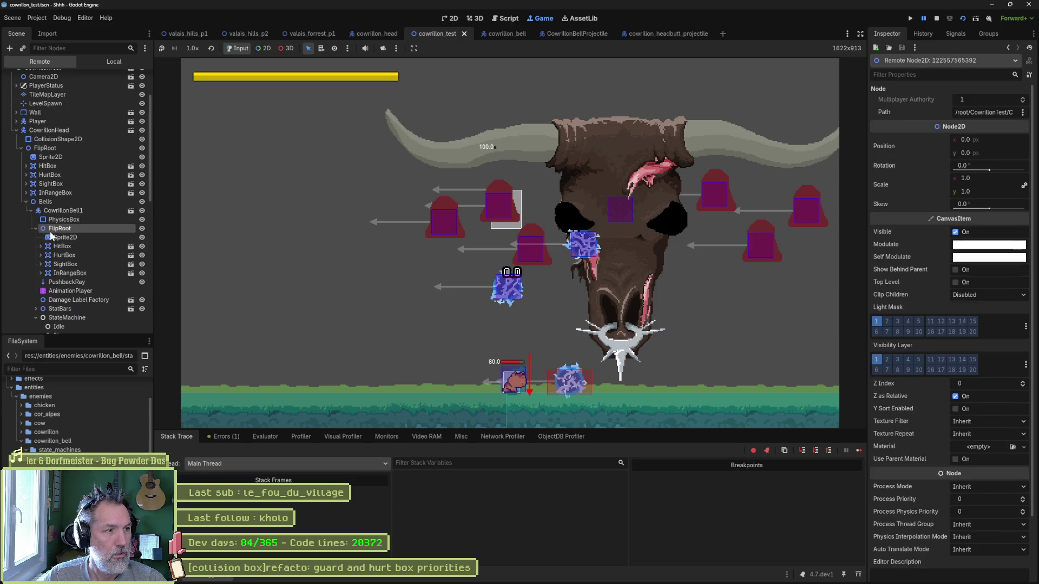
Step: Check CowrillonBell1's HurtBox (Is Active on, priority 0), then resume and re-pause the fight
click(75, 252)
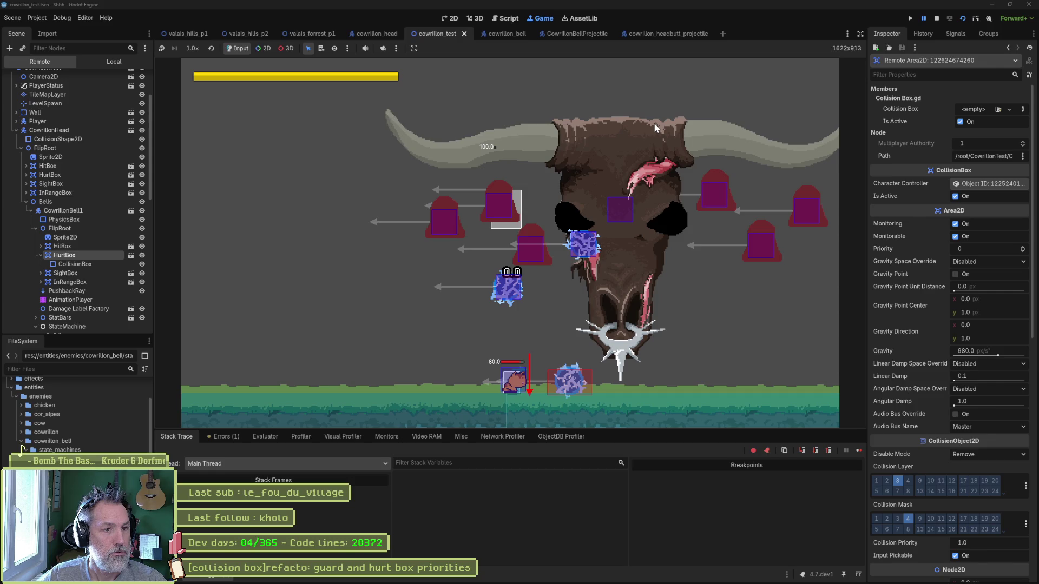
click(924, 19)
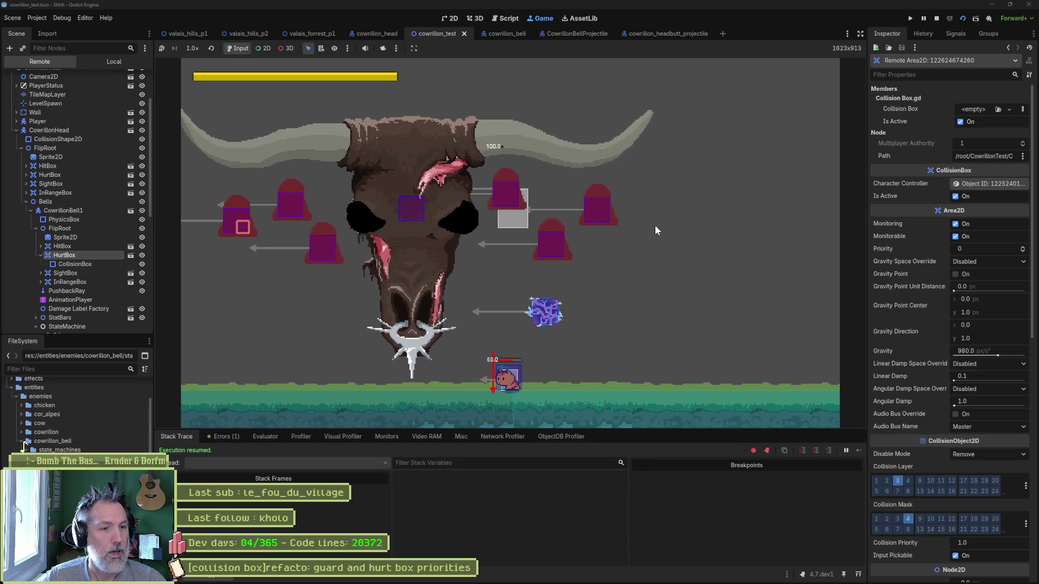
click(924, 19)
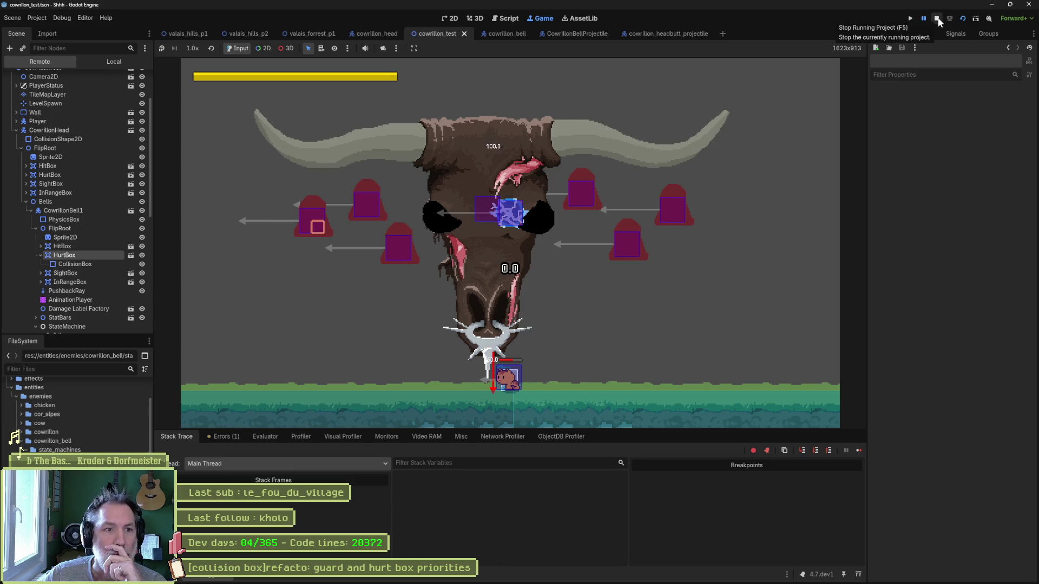
Step: Stop the game and delete commented-out guard lines 54–57 from collision_box.gd, then save
click(937, 19)
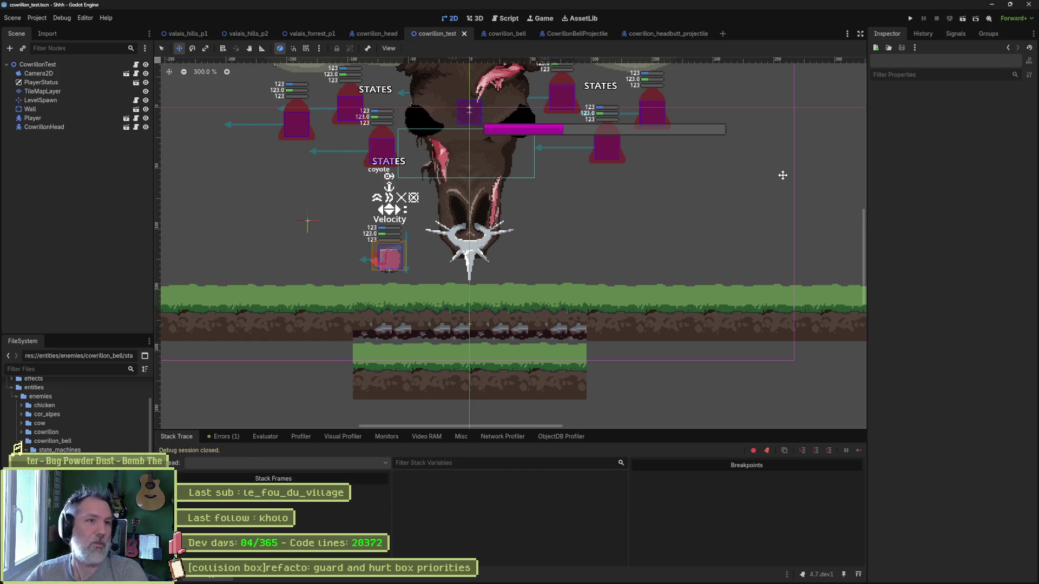
click(508, 18)
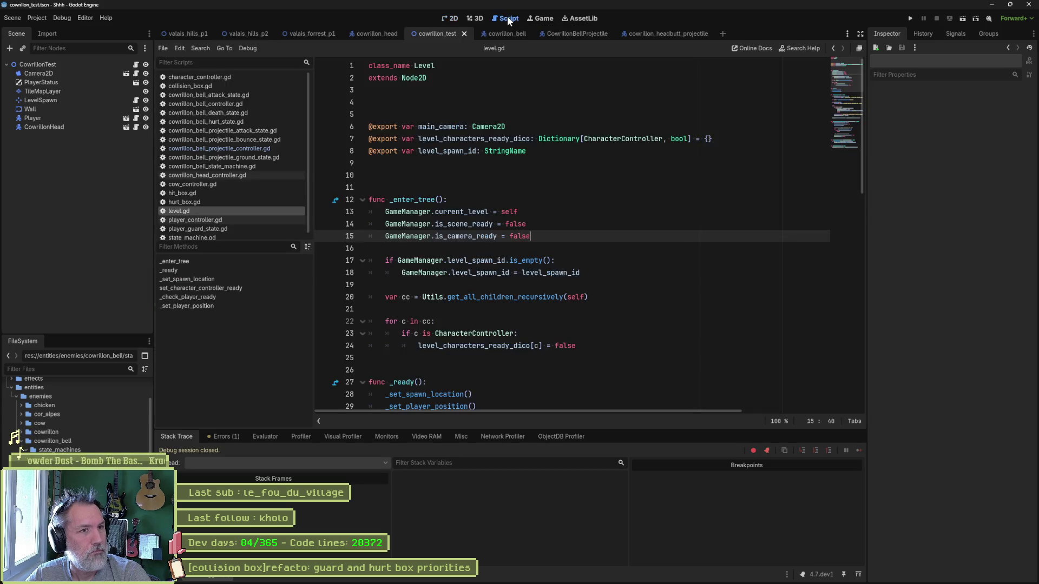
click(228, 86)
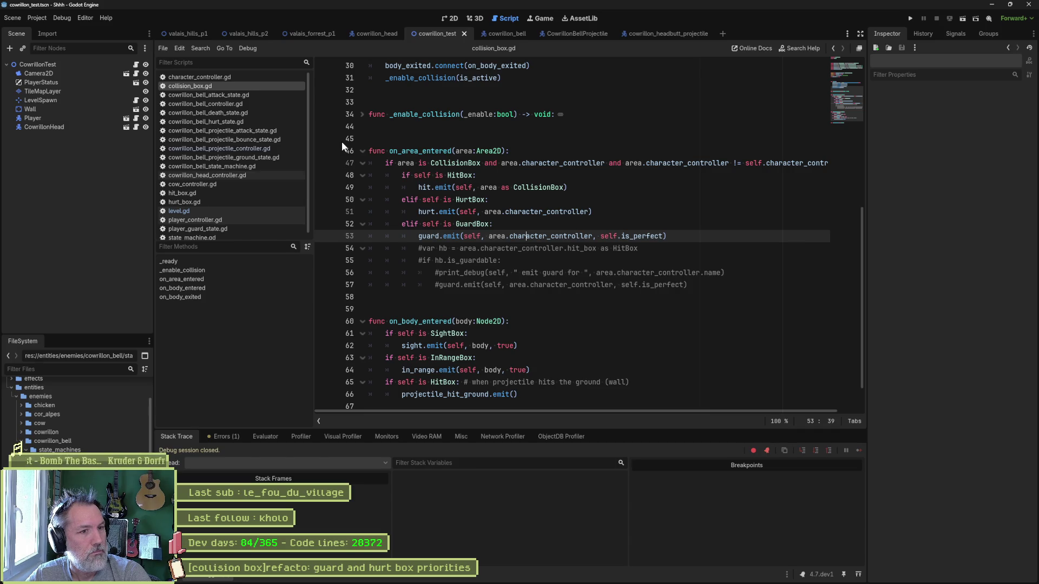
click(704, 285)
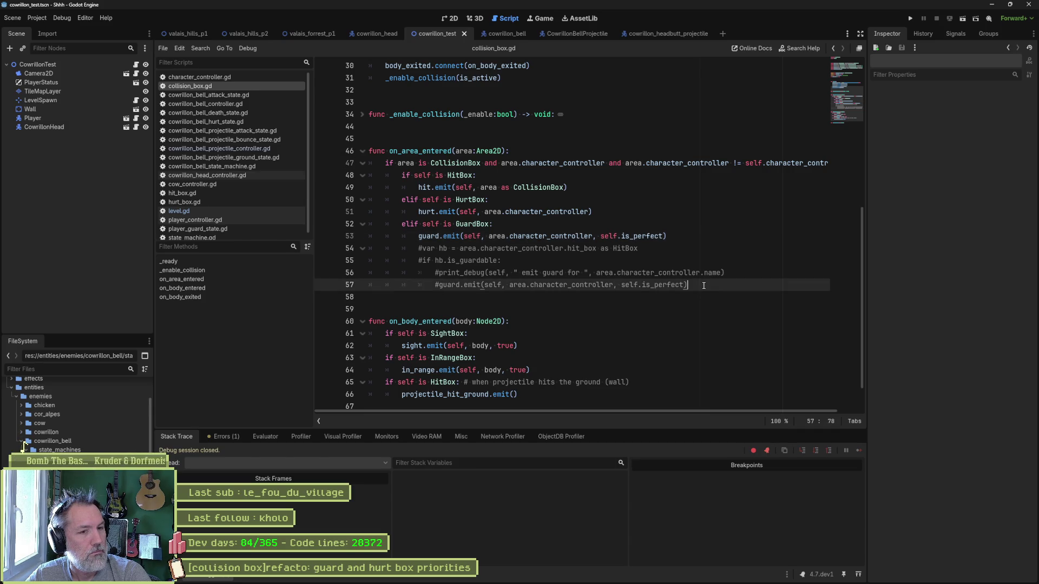
drag(703, 285, 702, 240)
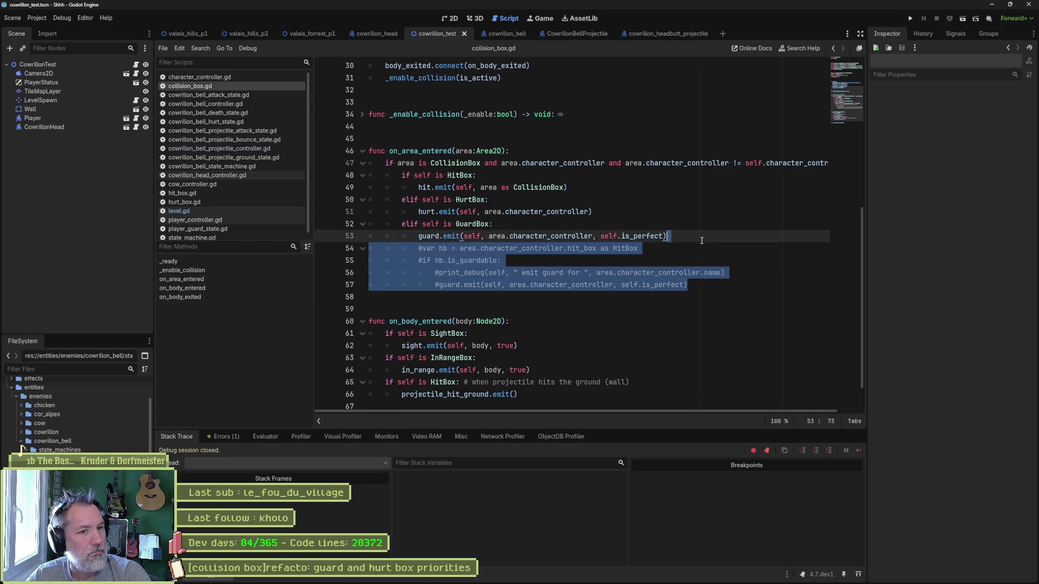
key(Delete)
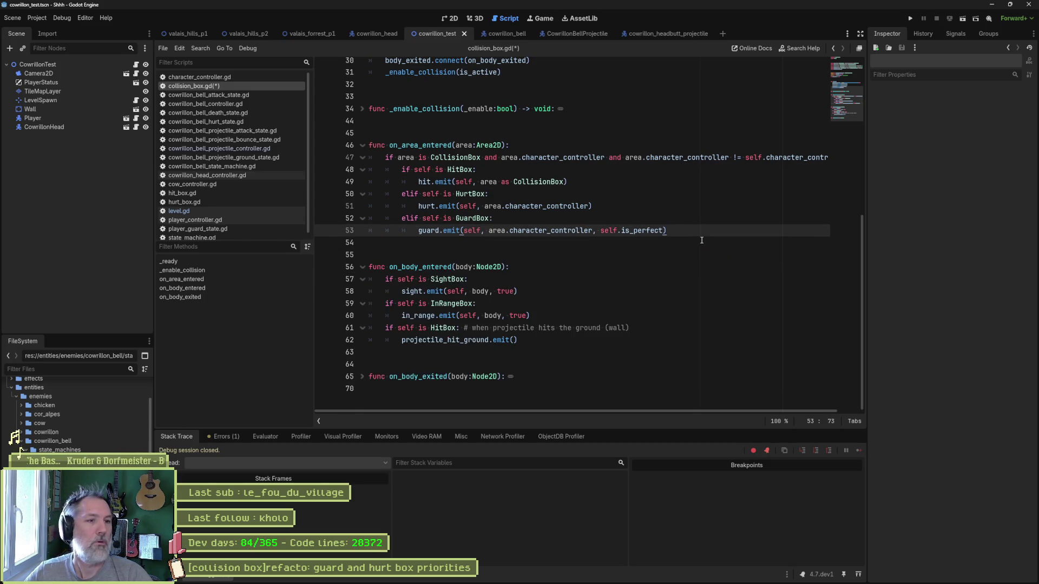
key(ctrl+s)
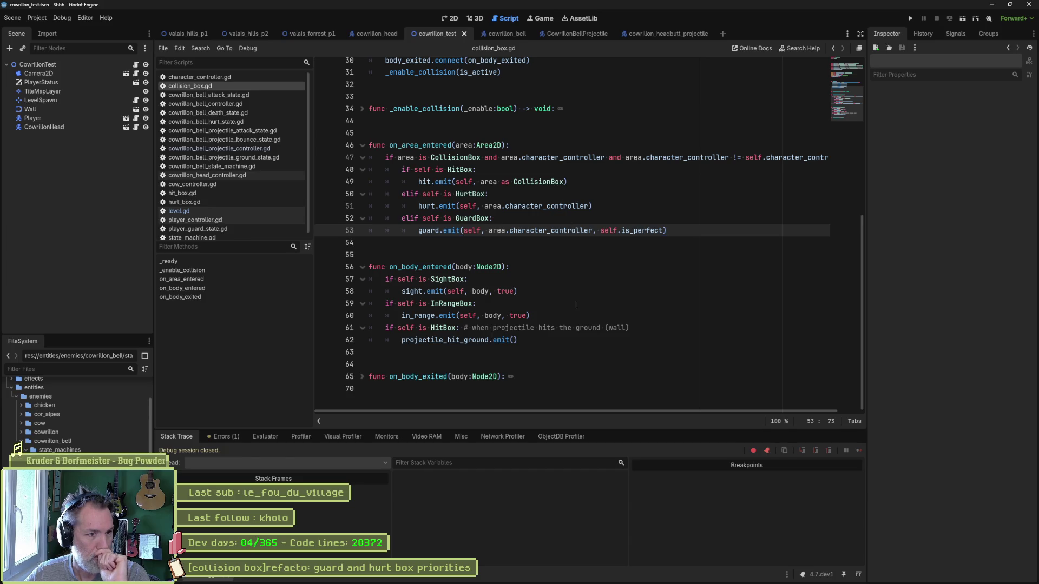
Step: Close collision_box.gd and bring up character_controller.gd
scroll(552, 337, up, 4)
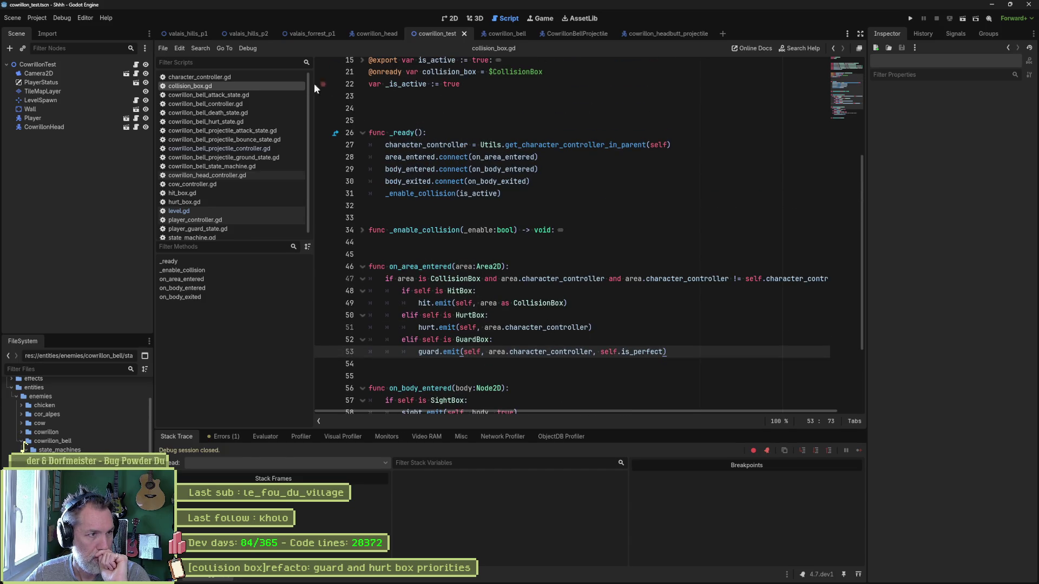
middle_click(190, 86)
click(196, 77)
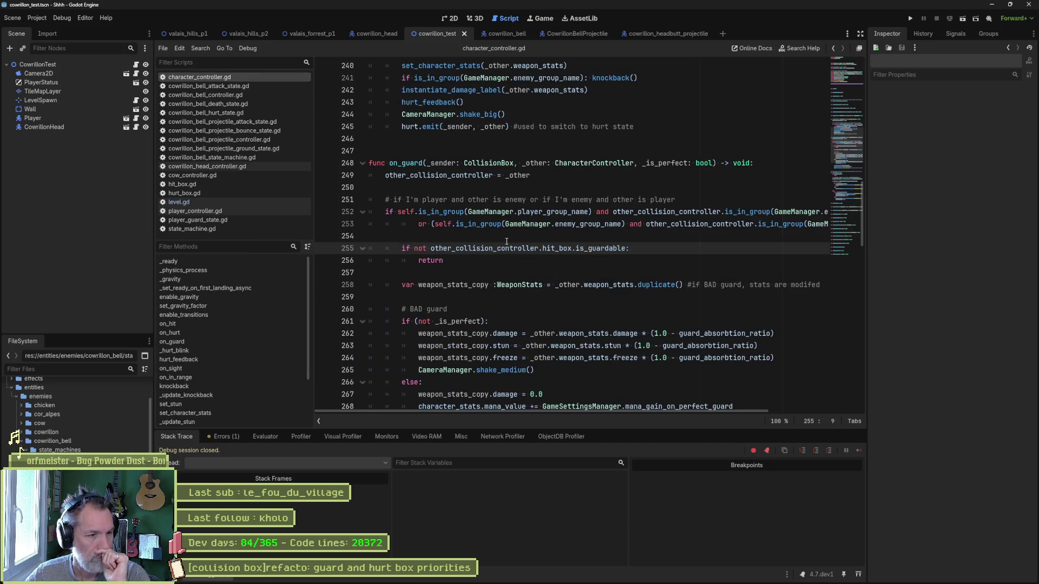
Step: Jump to on_hurt in character_controller.gd and highlight the group-check comment on line 236
click(245, 332)
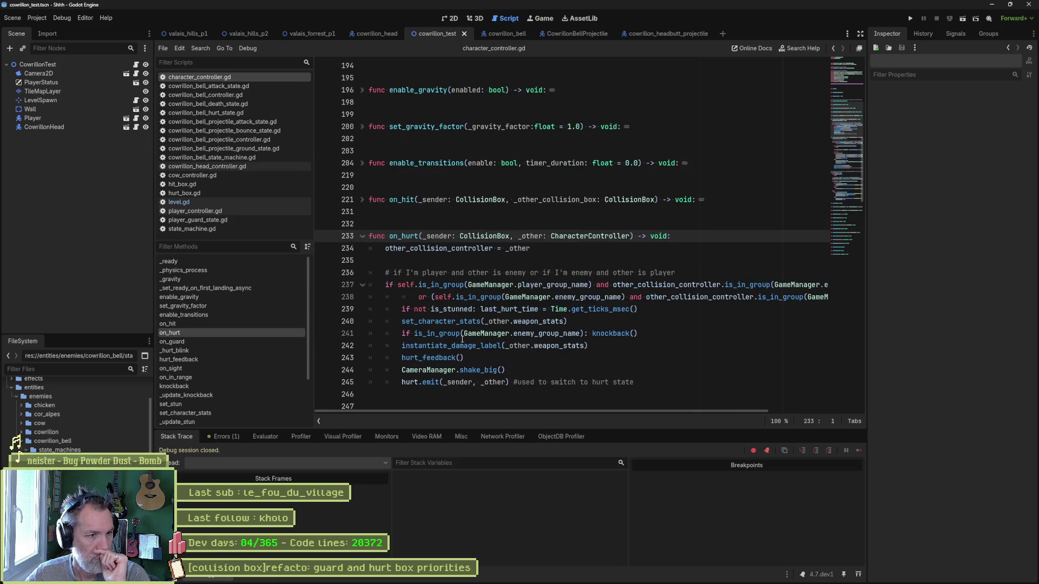
drag(444, 273, 677, 272)
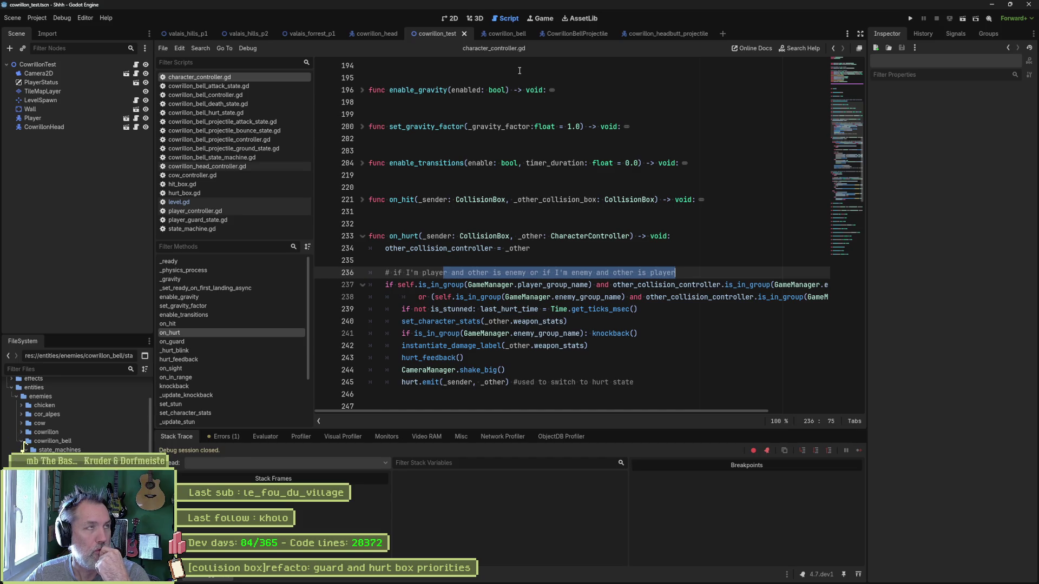
Step: Set the CowrillonBell root's group to Player and test-run cowrillon_test to watch bell collisions
click(504, 35)
click(76, 67)
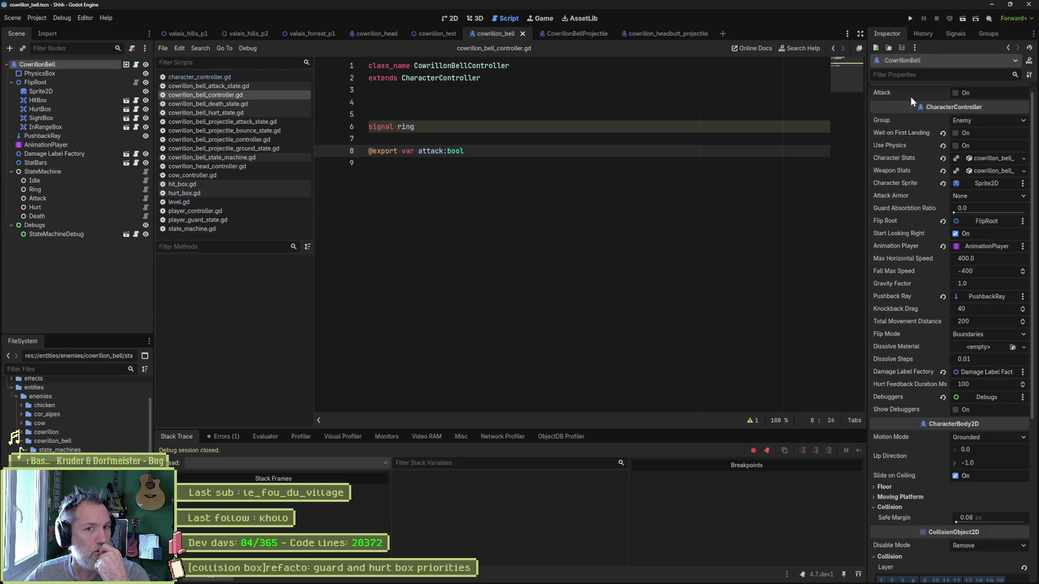
click(965, 122)
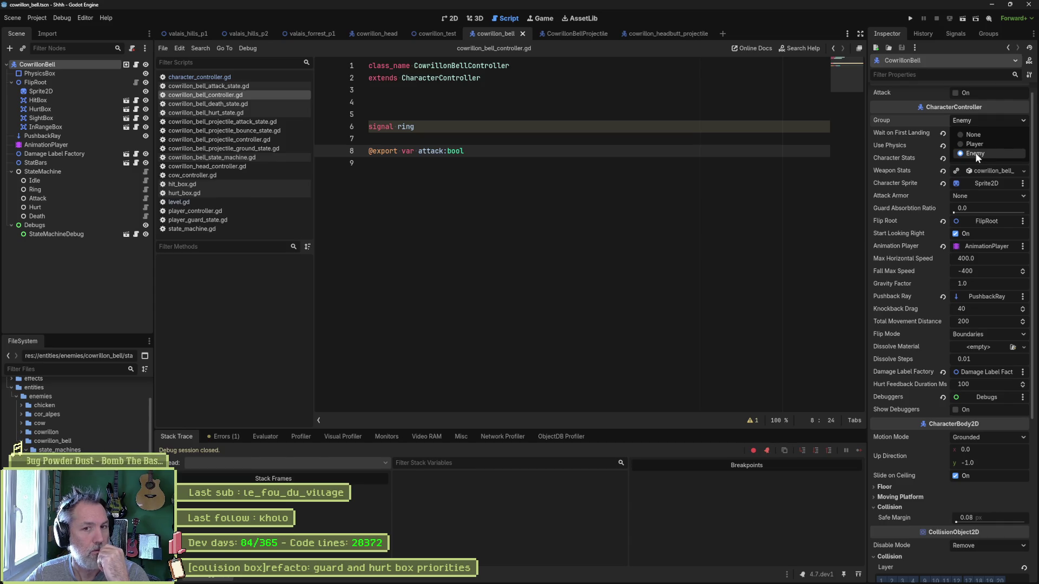
click(980, 145)
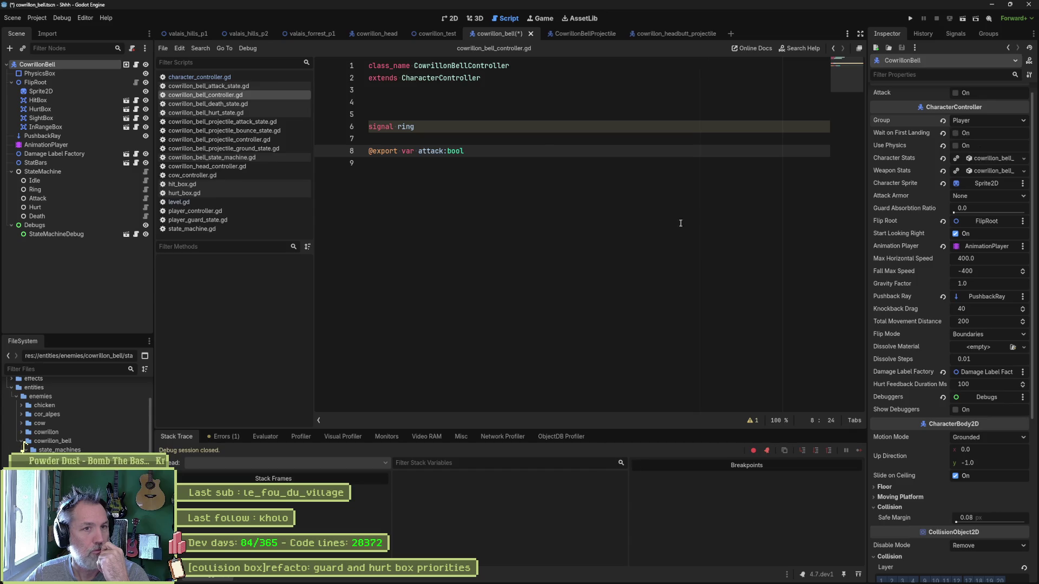
click(657, 217)
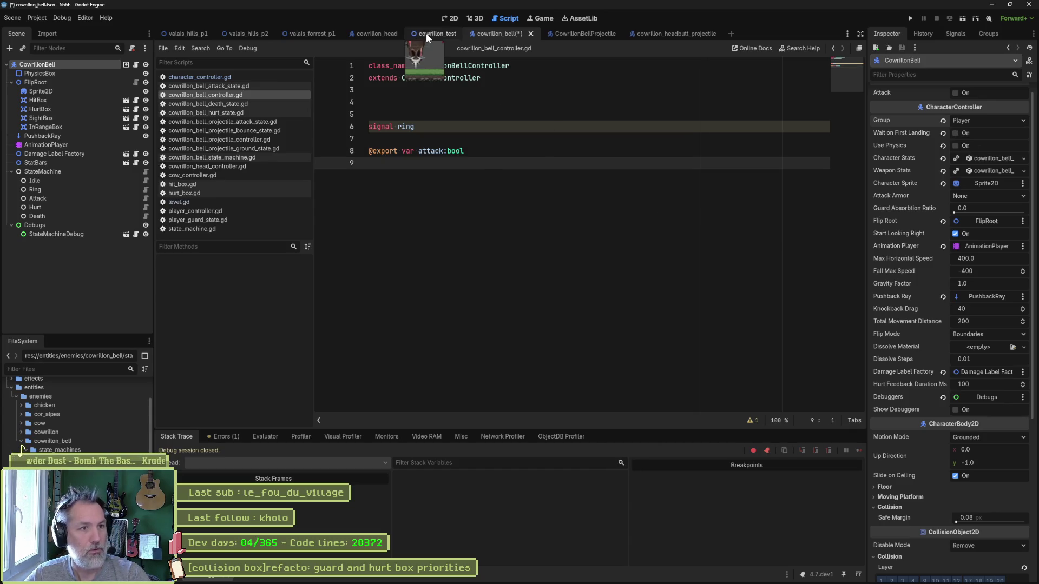
click(427, 33)
key(F6)
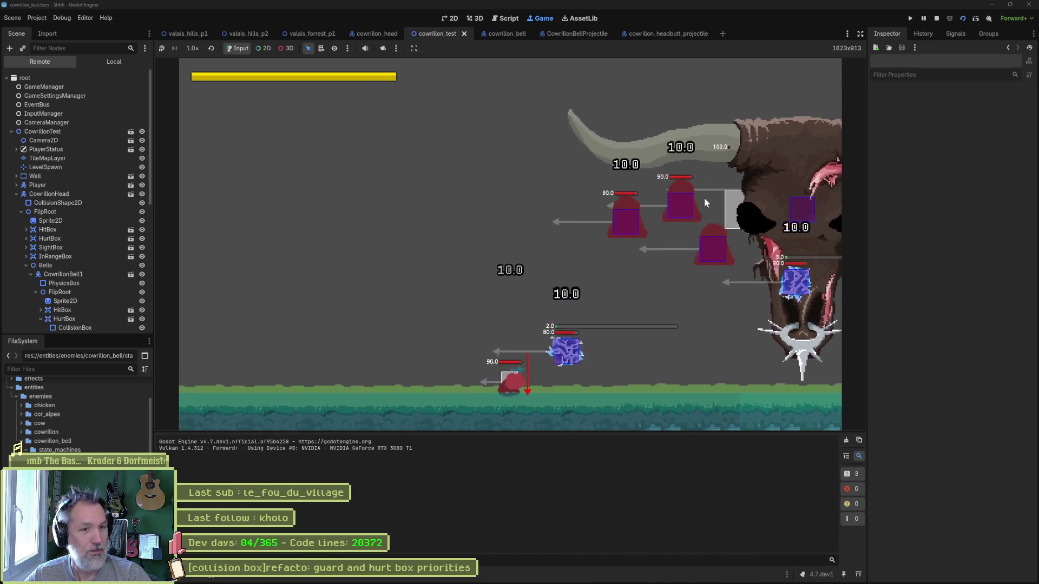
key(F8)
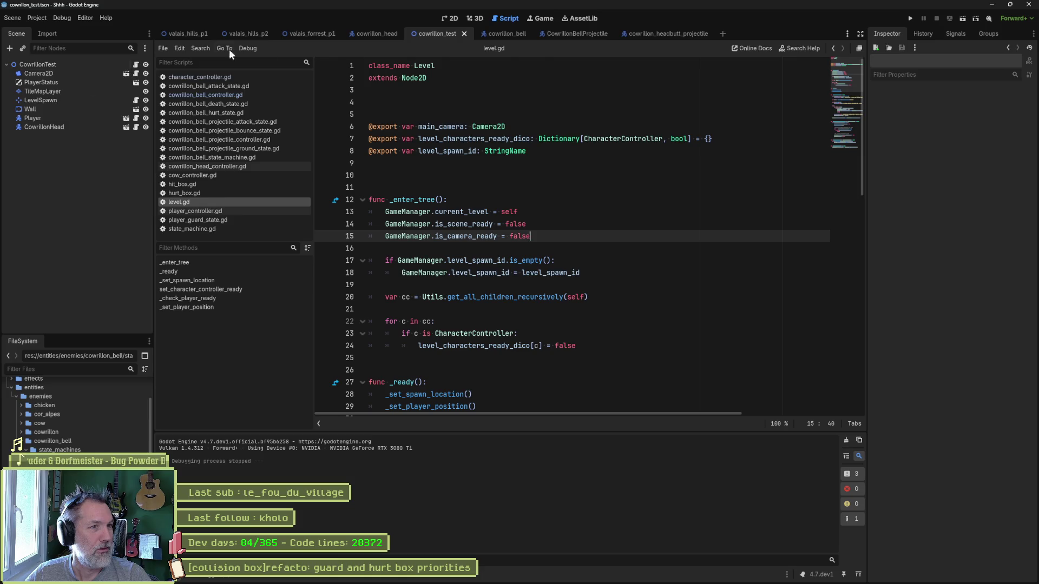
Step: Restore the CowrillonBell's group to Enemy and save cowrillon_bell
click(496, 33)
click(975, 120)
click(973, 154)
key(ctrl+s)
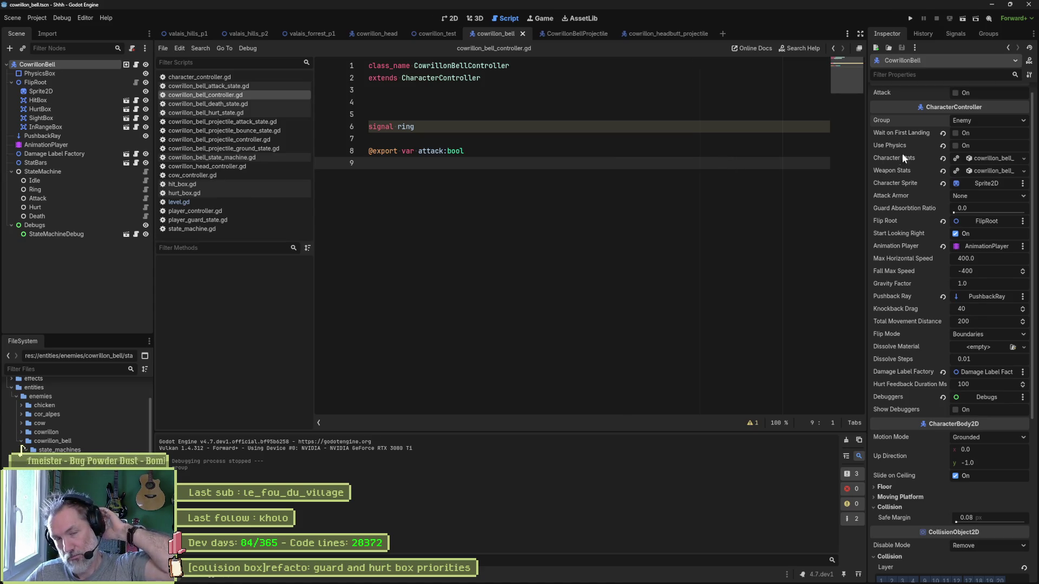
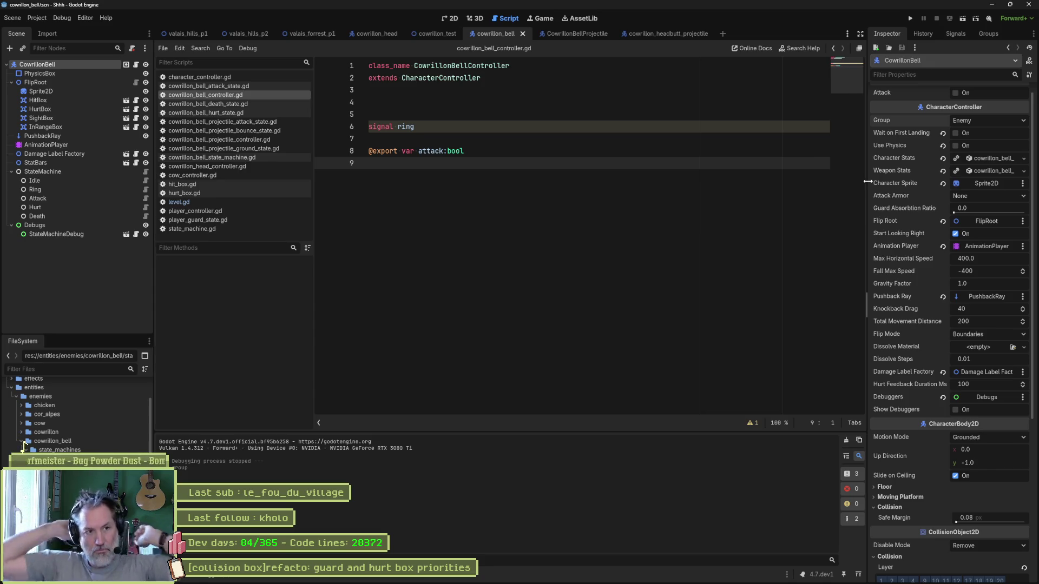
Step: Open character_controller.gd and go to the on_hurt condition's second line
click(199, 77)
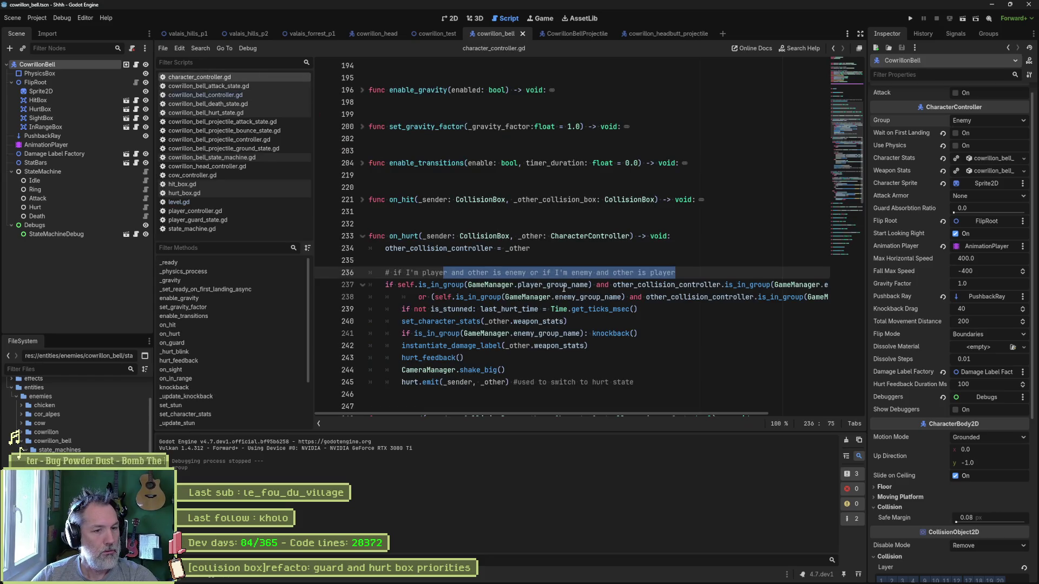
click(559, 296)
drag(543, 413, 745, 411)
Step: Add a third 'or false' line to the on_hurt condition before the closing colon
click(784, 285)
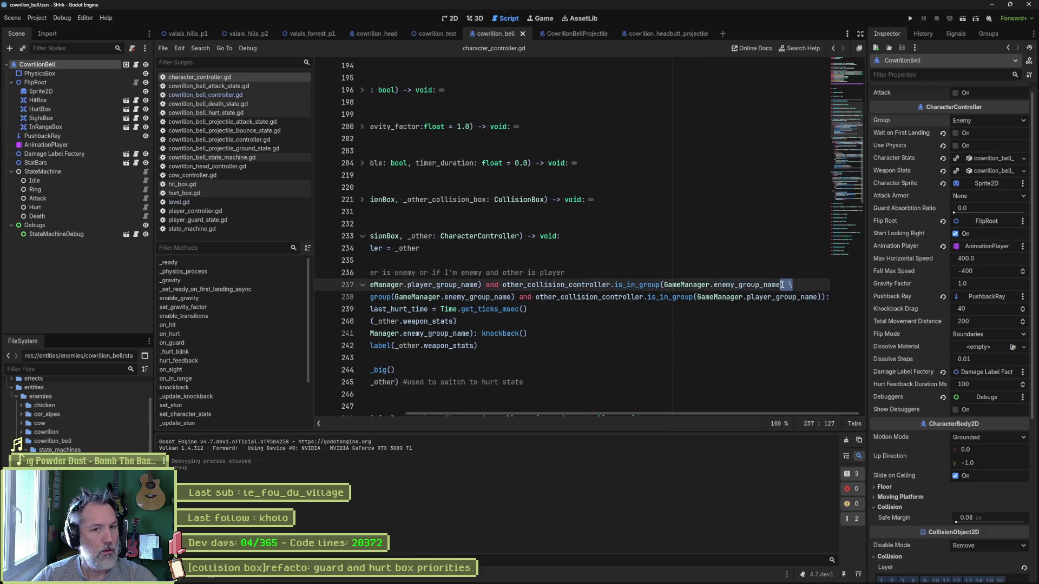
click(822, 297)
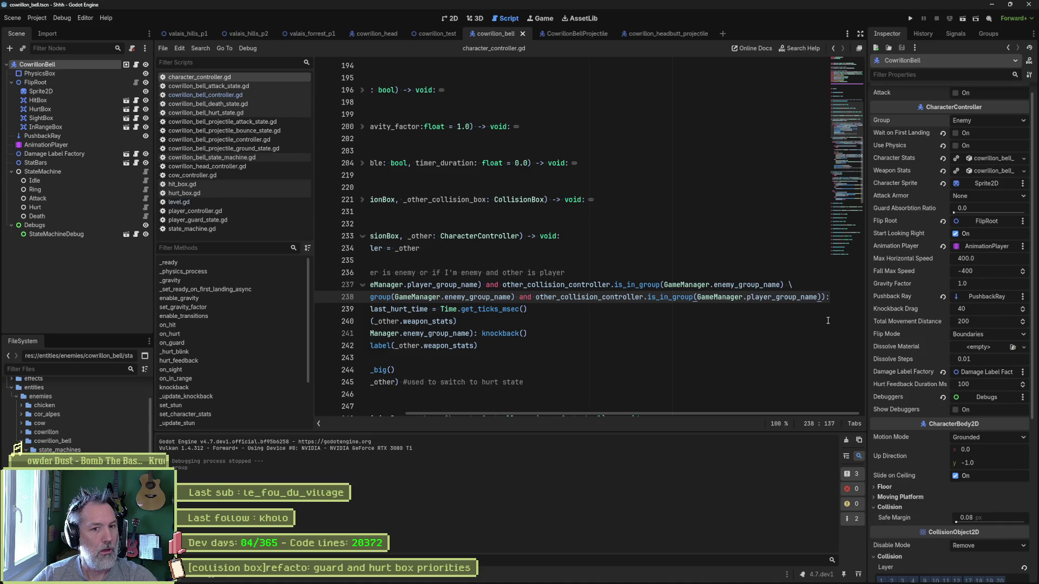
key(Return)
text(or (self.is_in_)
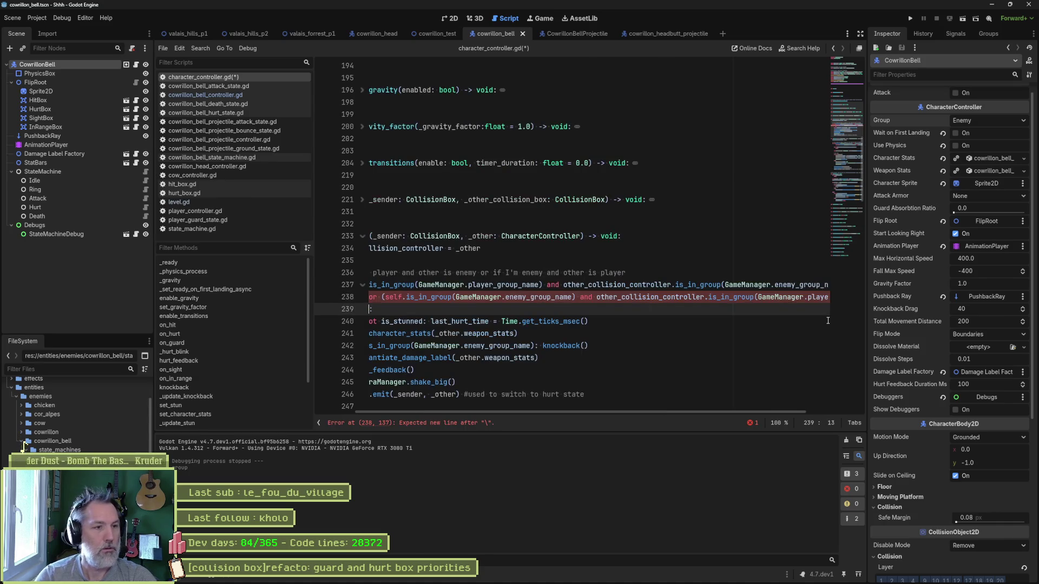
text( false)
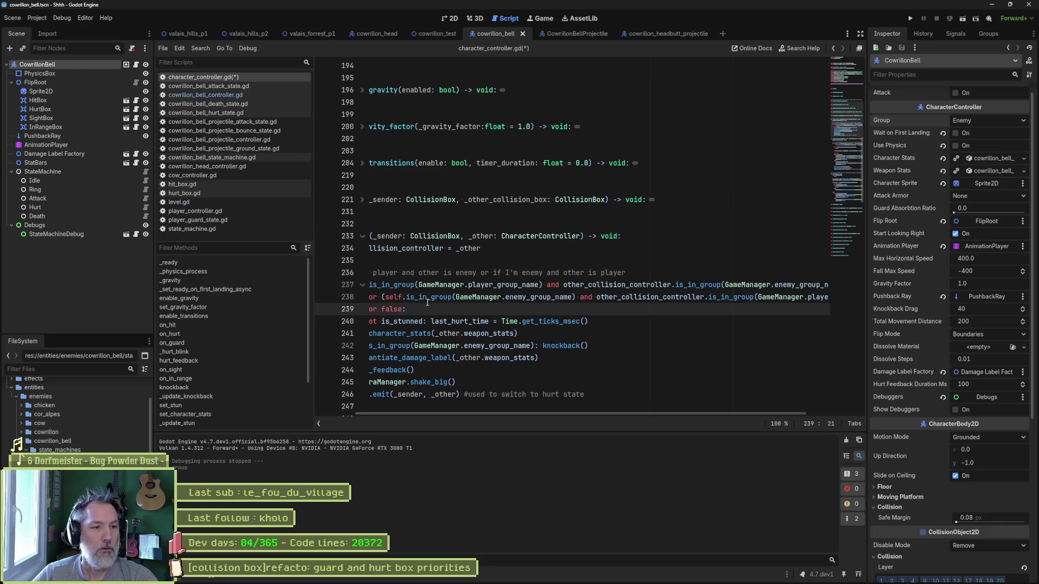
mouse_move(435, 297)
mouse_down()
mouse_move(873, 291)
mouse_move(818, 296)
mouse_up()
Step: Copy the enemy-versus-player clause onto line 239, parenthesize it, and append 'and is_friendly_fire'
drag(718, 413, 700, 413)
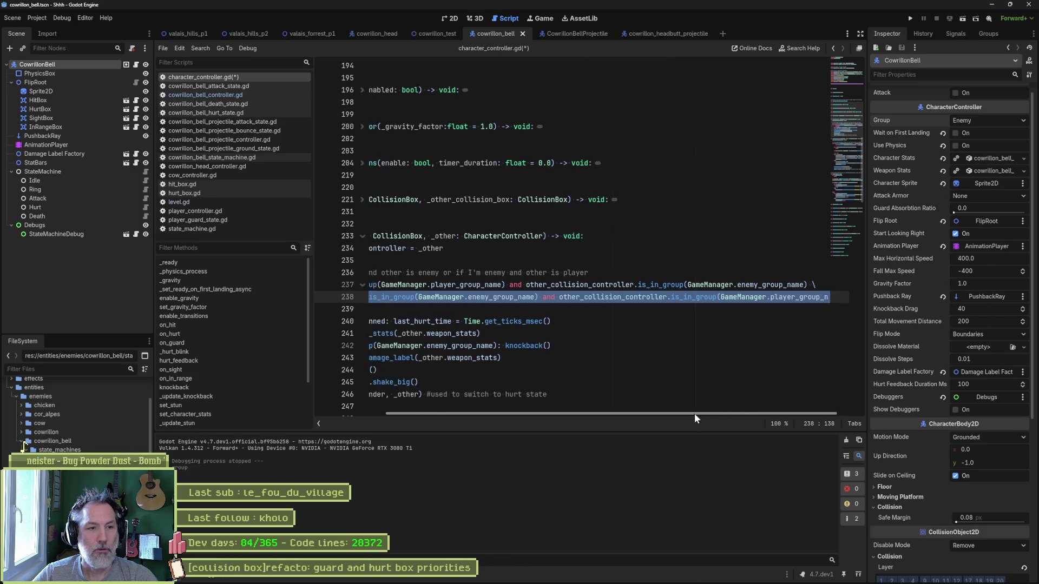
key(ctrl+c)
key(Down)
key(ctrl+v)
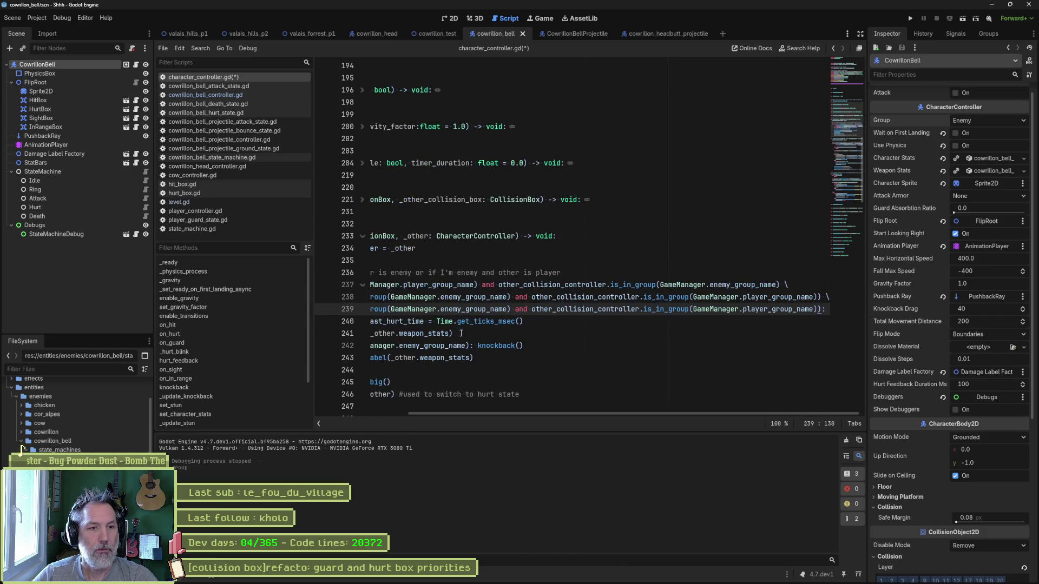
drag(565, 414, 470, 414)
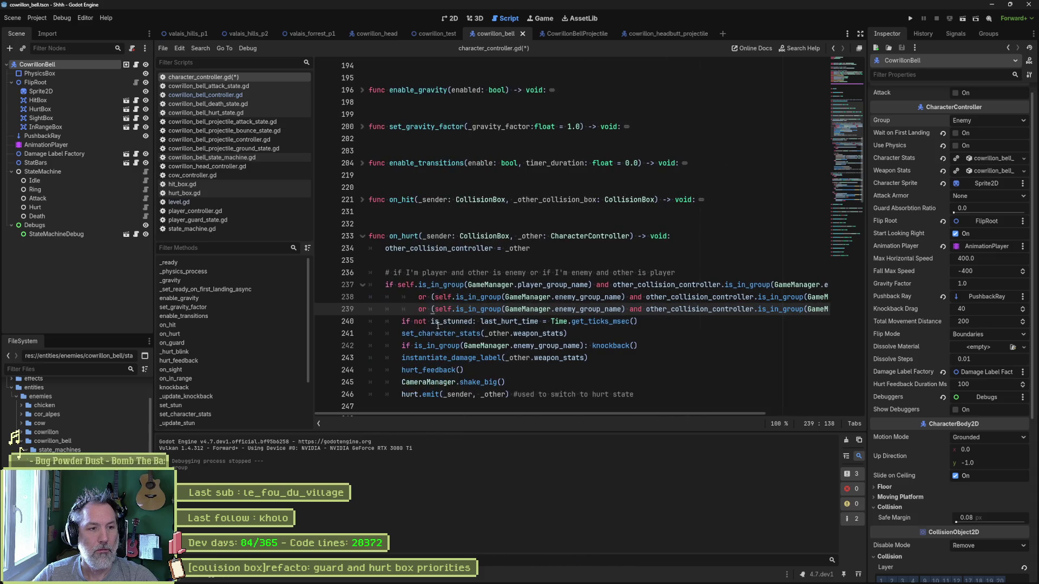
text(()
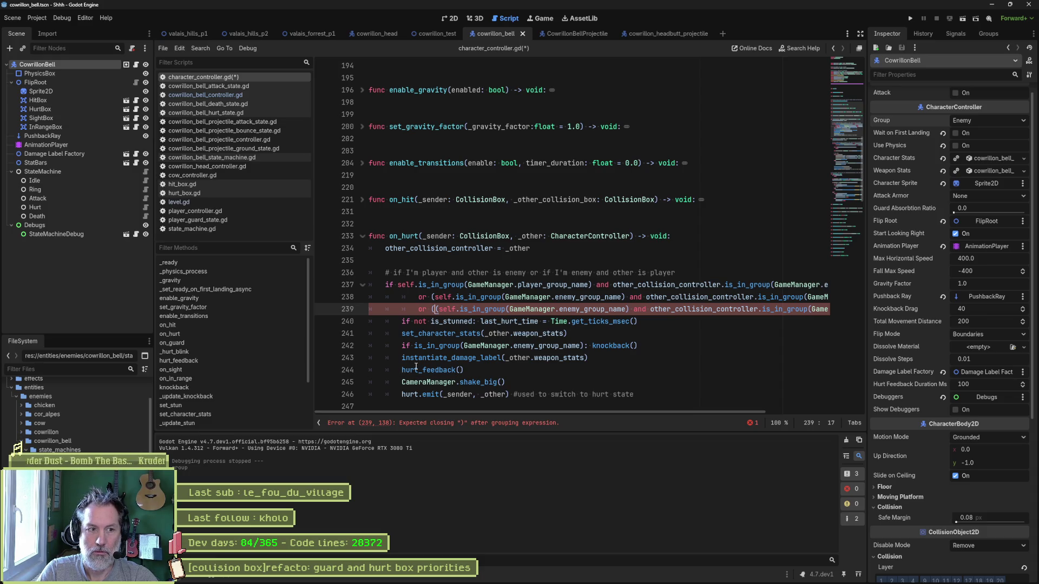
key(End)
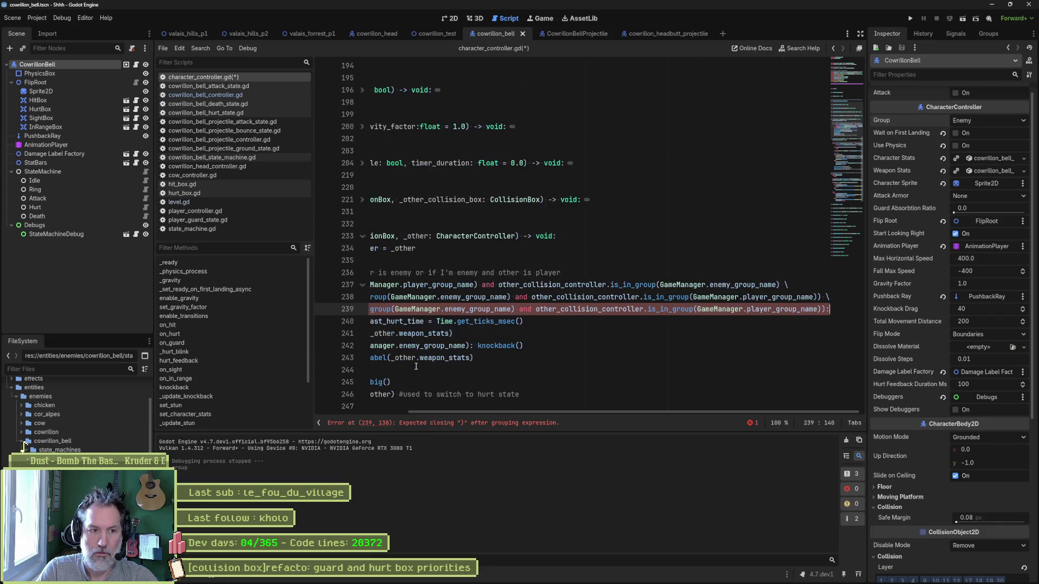
text(and true))
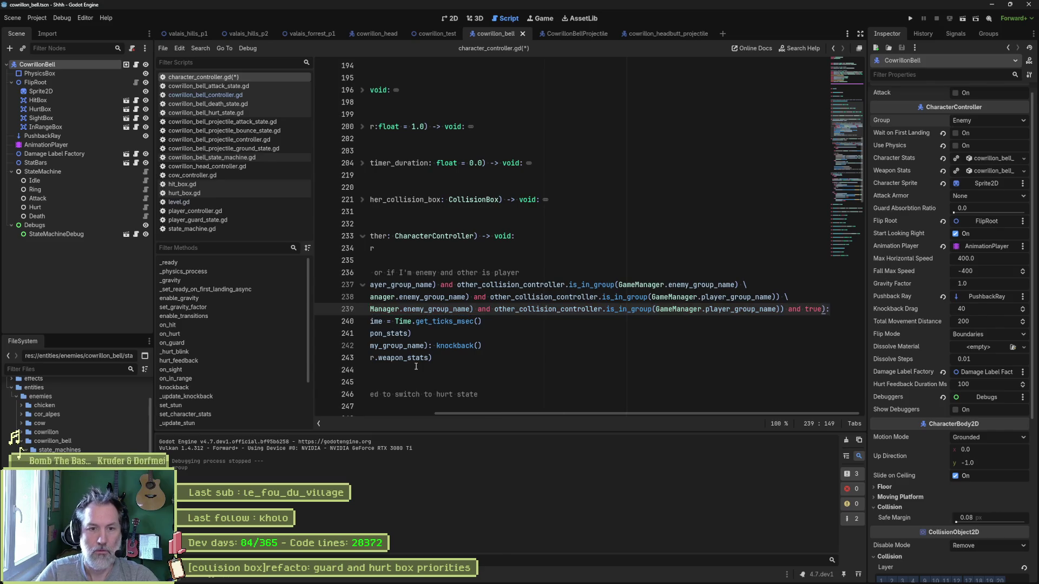
key(ctrl+shift+Left)
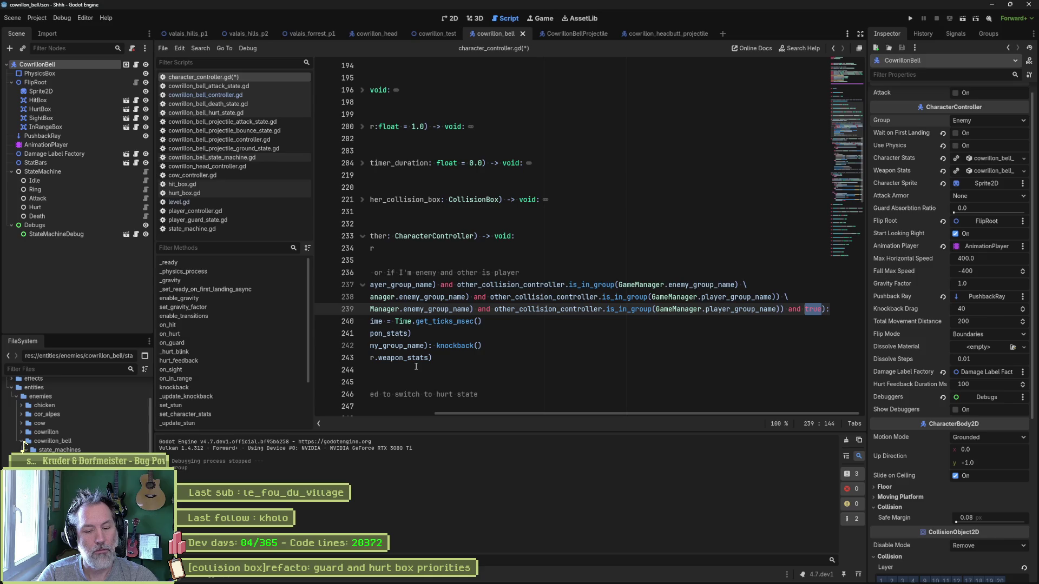
text(is_friendly)
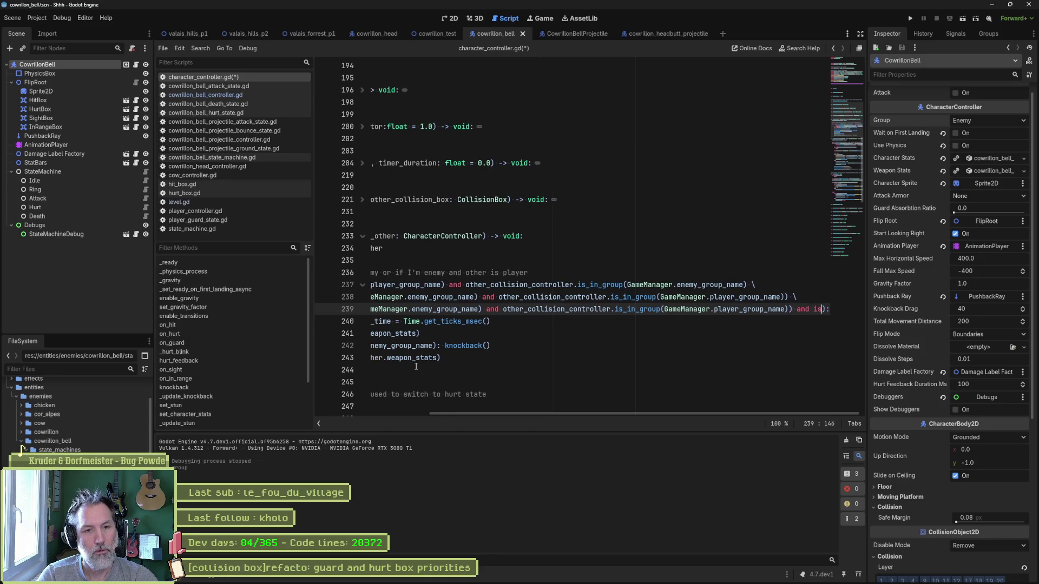
text(_fire)
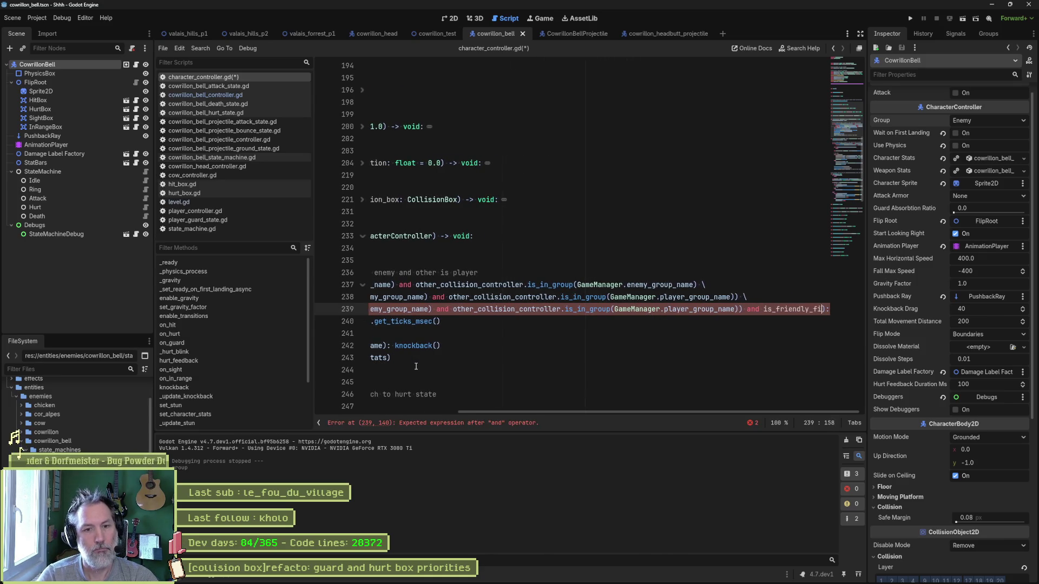
key(ctrl+shift+Left)
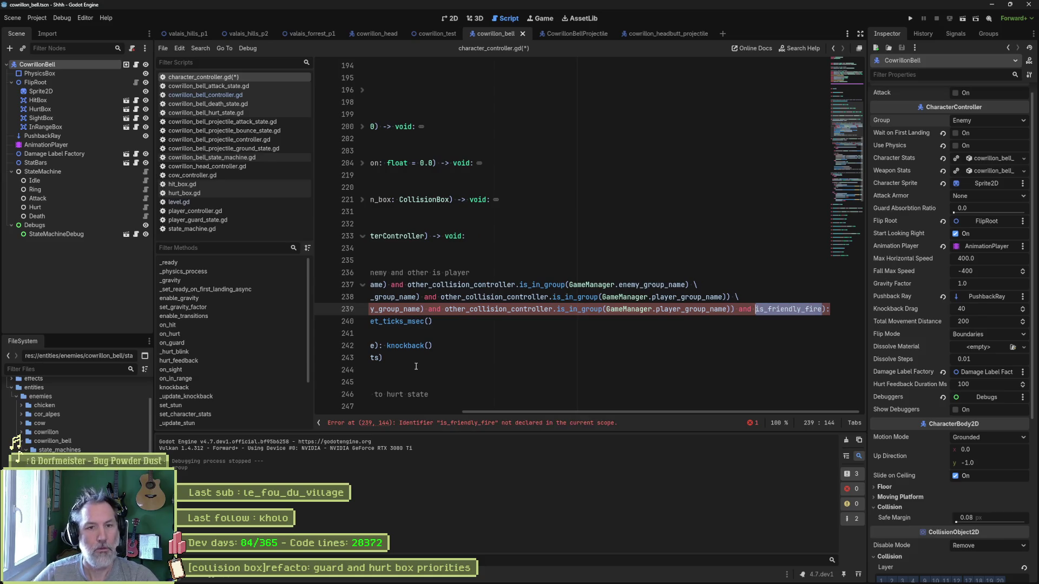
click(845, 80)
drag(570, 409, 426, 410)
scroll(420, 242, up, 2)
scroll(420, 242, down, 5)
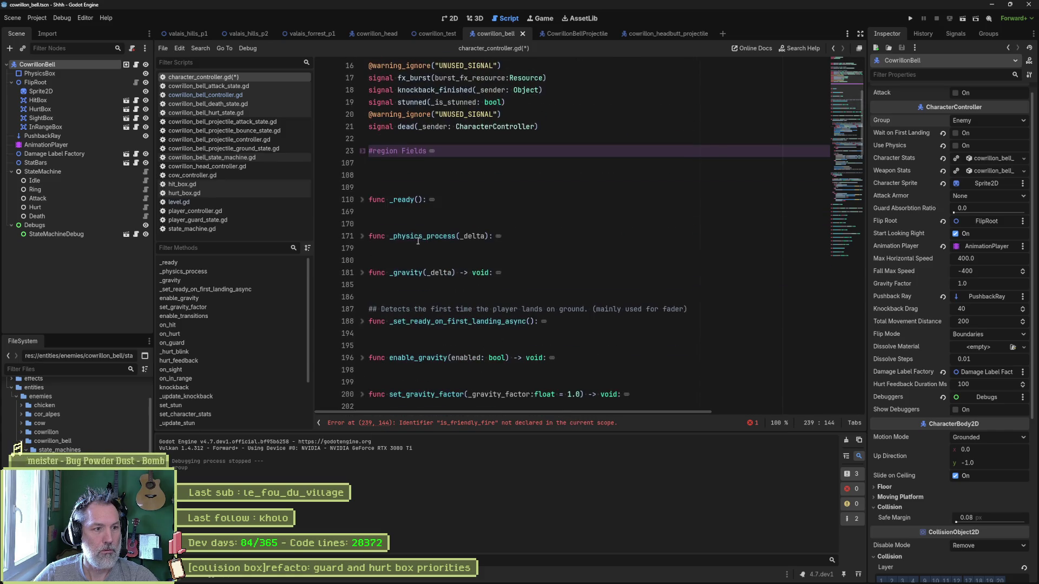
click(362, 150)
click(556, 260)
key(Return)
text(@export)
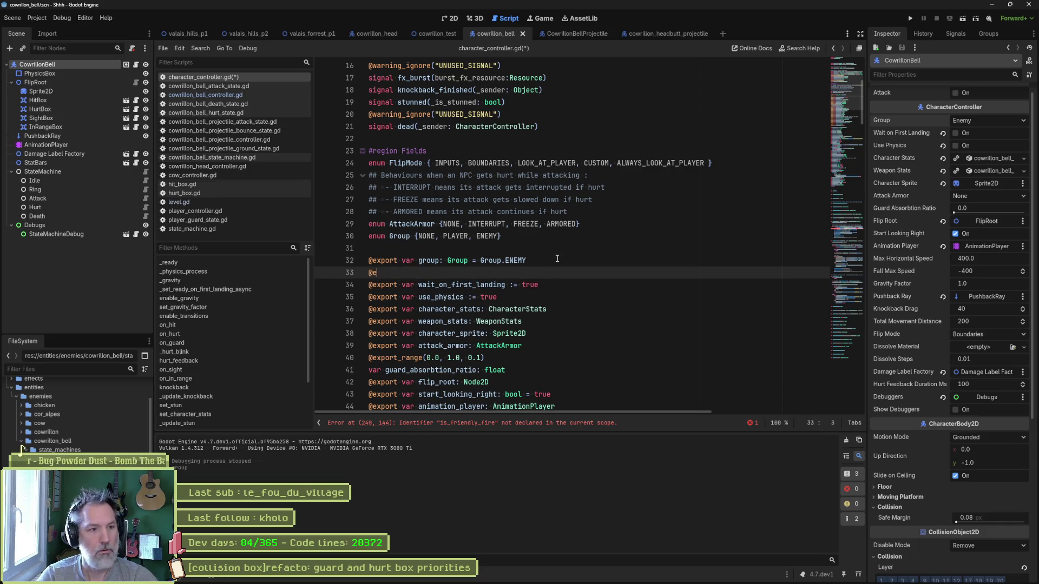
text( var is_friendly_fire)
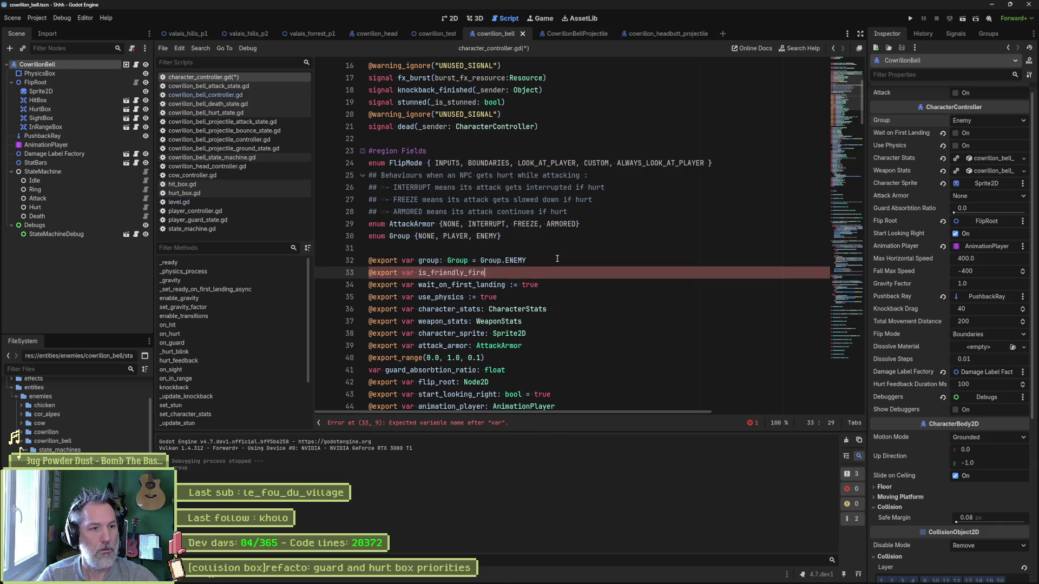
text( := false)
key(ctrl+s)
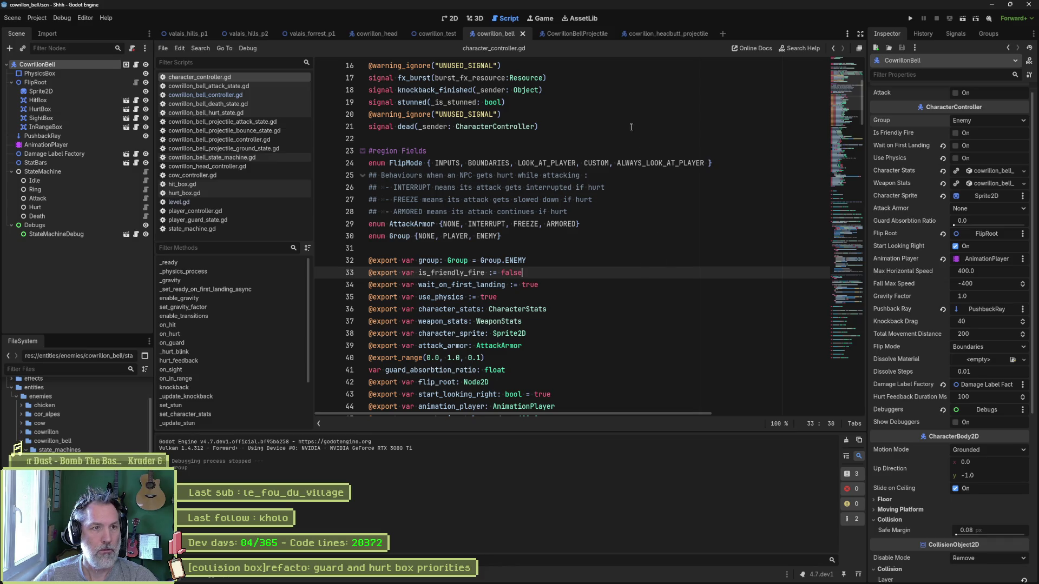
Step: Enable Is Friendly Fire on CowrillonBell in the Inspector
click(955, 133)
click(624, 225)
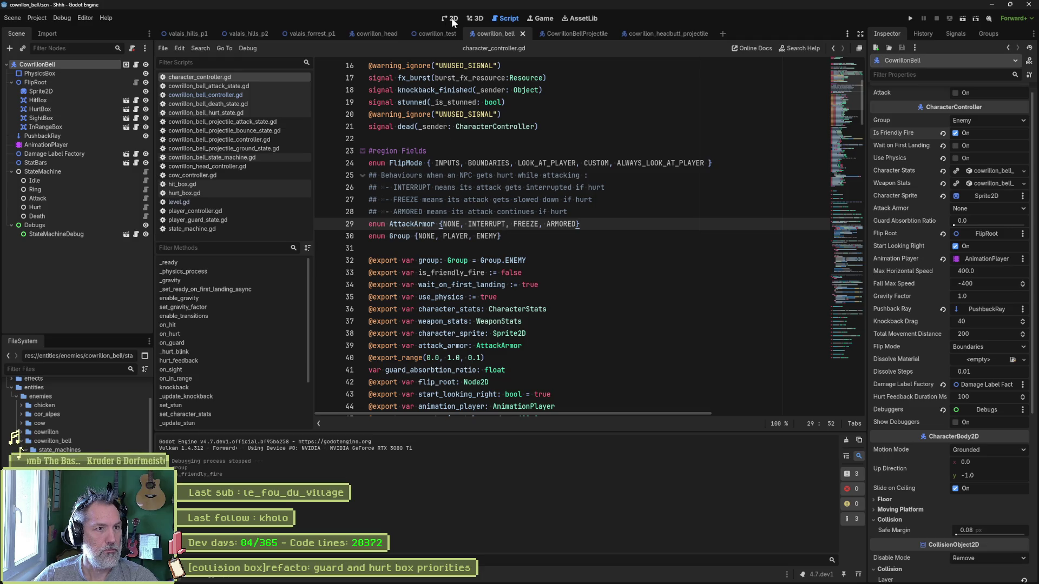
click(441, 34)
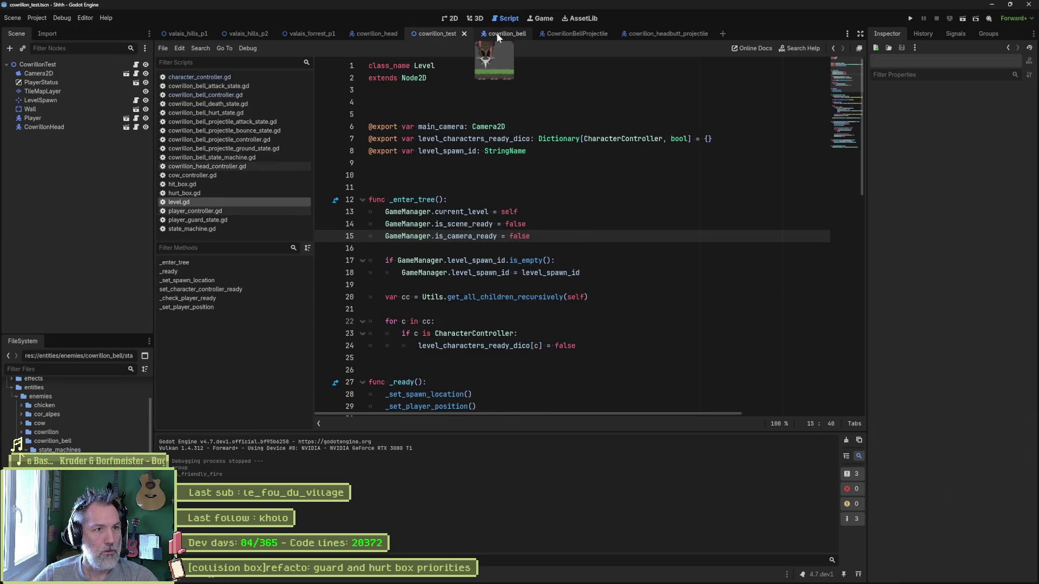
Step: Replace player_group_name with enemy_group_name at the end of on_hurt's line 240
click(184, 77)
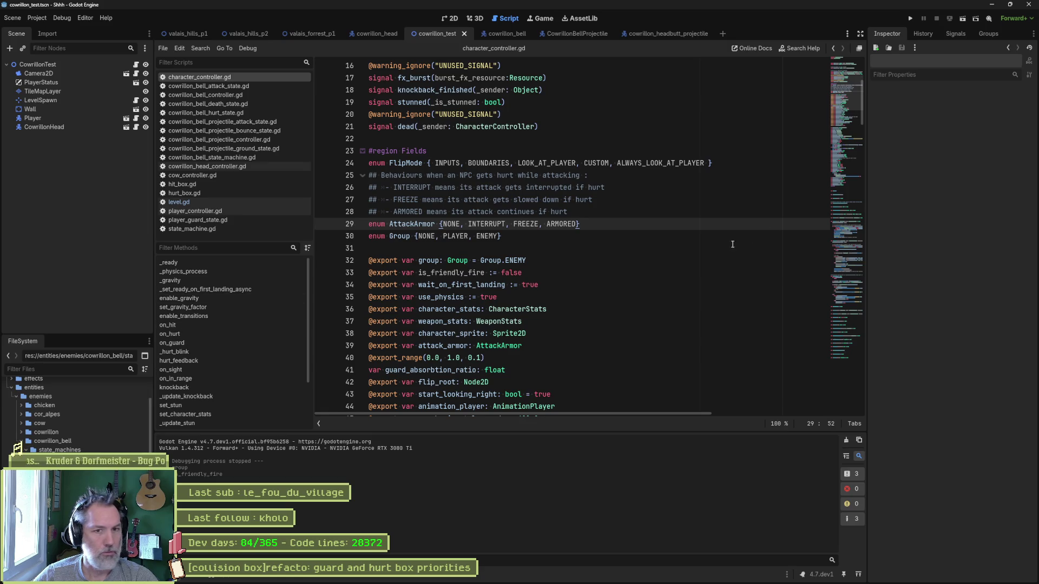
click(843, 235)
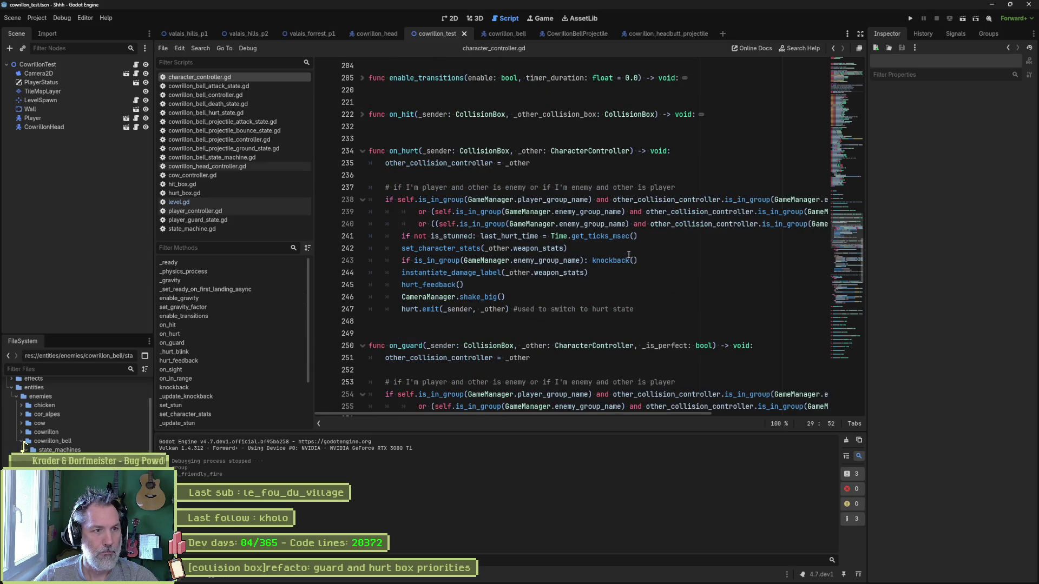
mouse_move(649, 259)
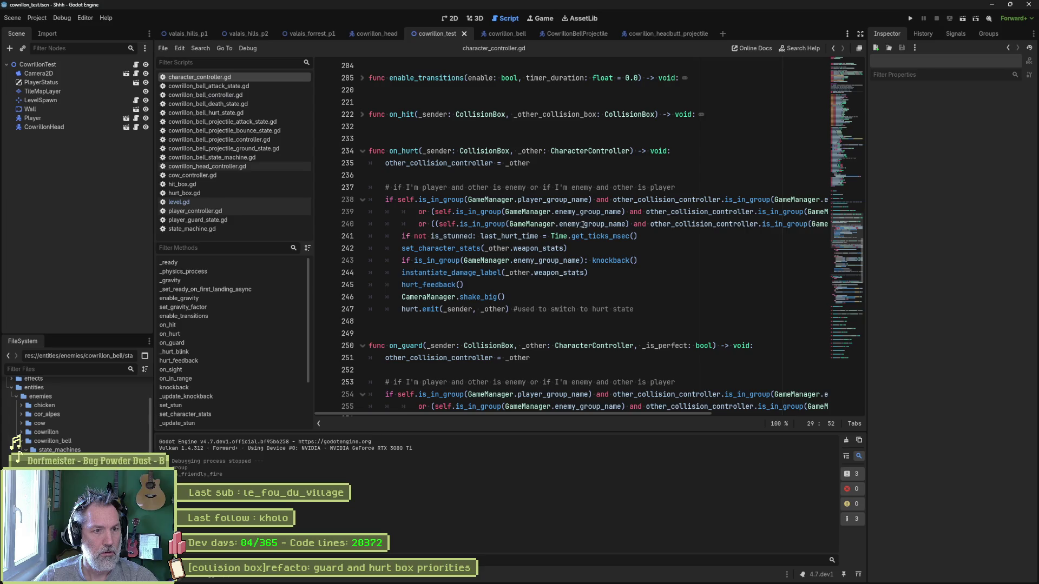
double_click(601, 224)
drag(625, 413, 747, 413)
key(ctrl+c)
double_click(720, 224)
key(ctrl+v)
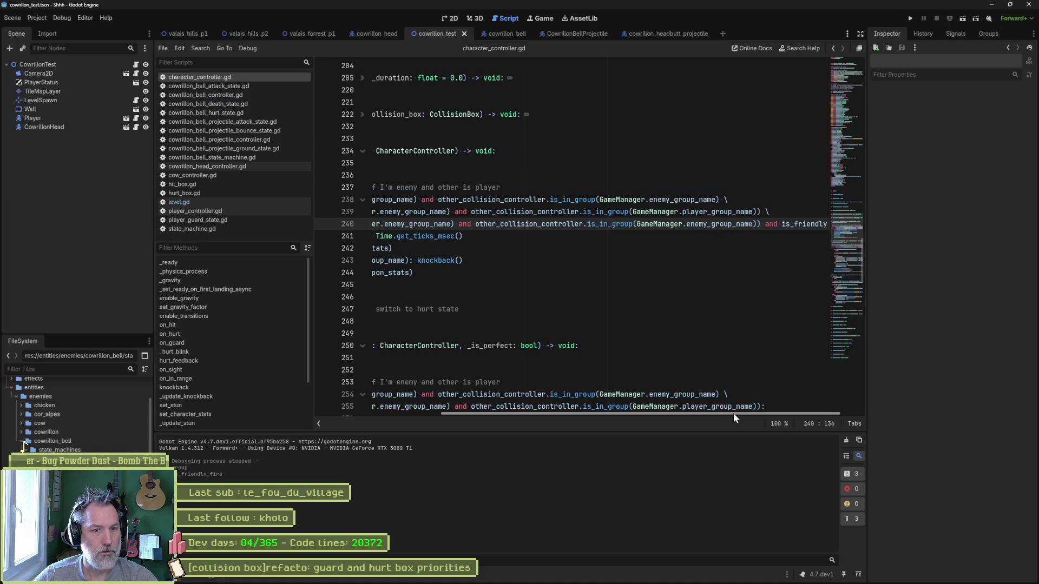
Step: Review the edited clause and run the cowrillon_test scene with F6
drag(733, 414, 769, 413)
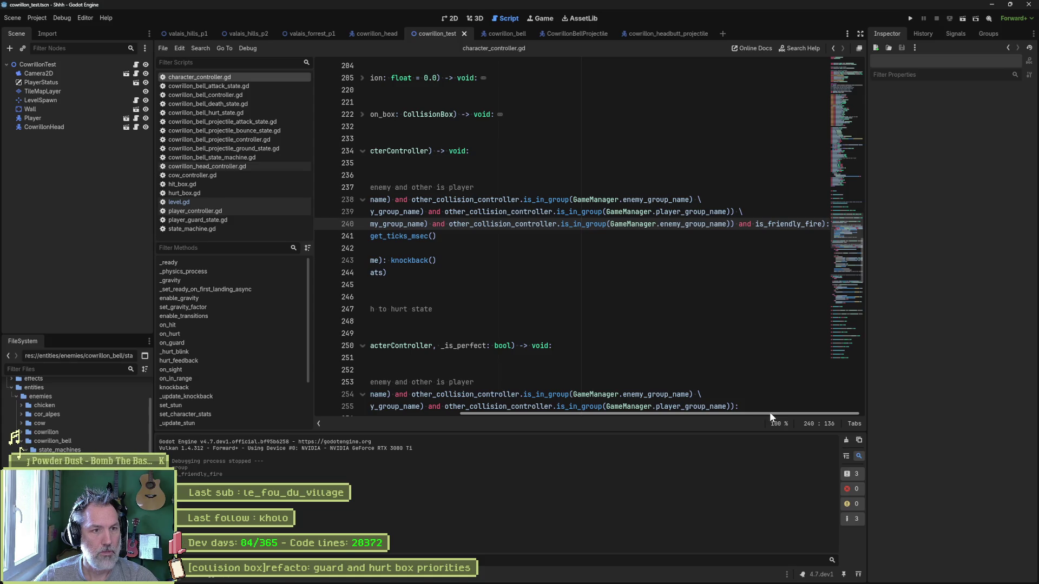
mouse_move(769, 411)
mouse_down()
mouse_move(580, 407)
mouse_move(763, 423)
mouse_move(632, 417)
mouse_up()
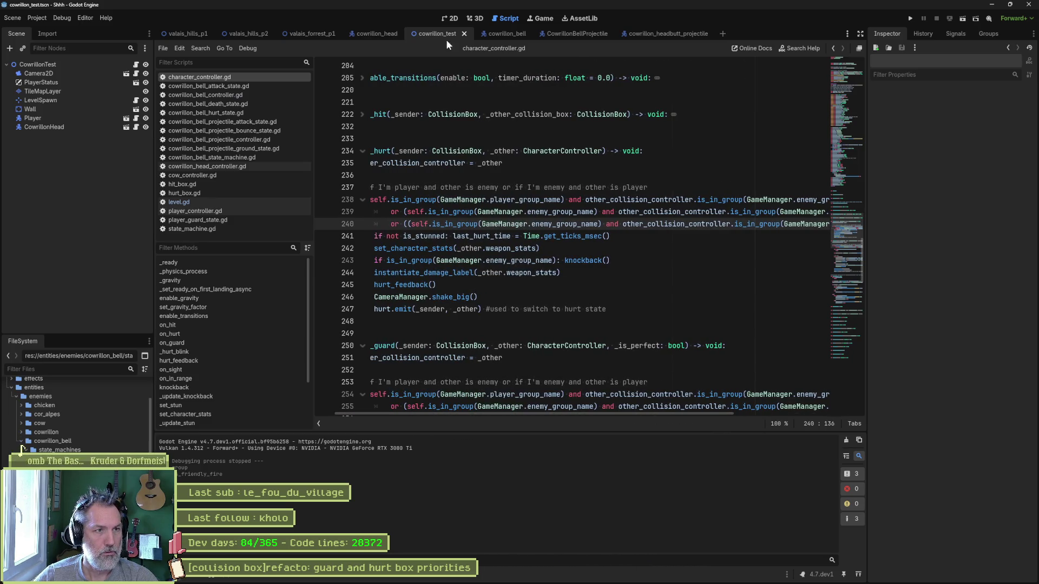
key(F6)
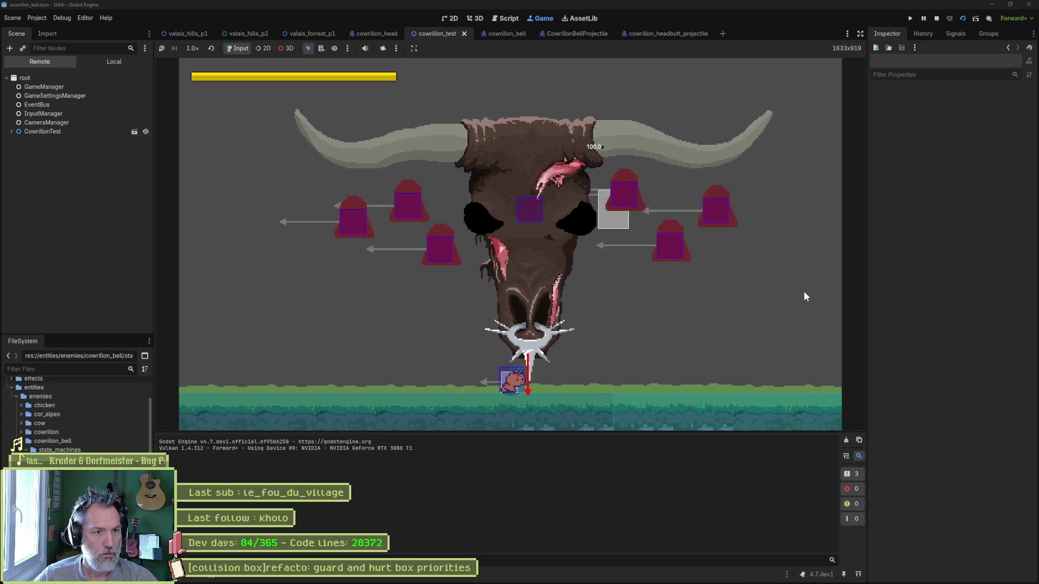
Step: Jump the player into the bell projectiles to check damage, then stop the game with F8
key(space)
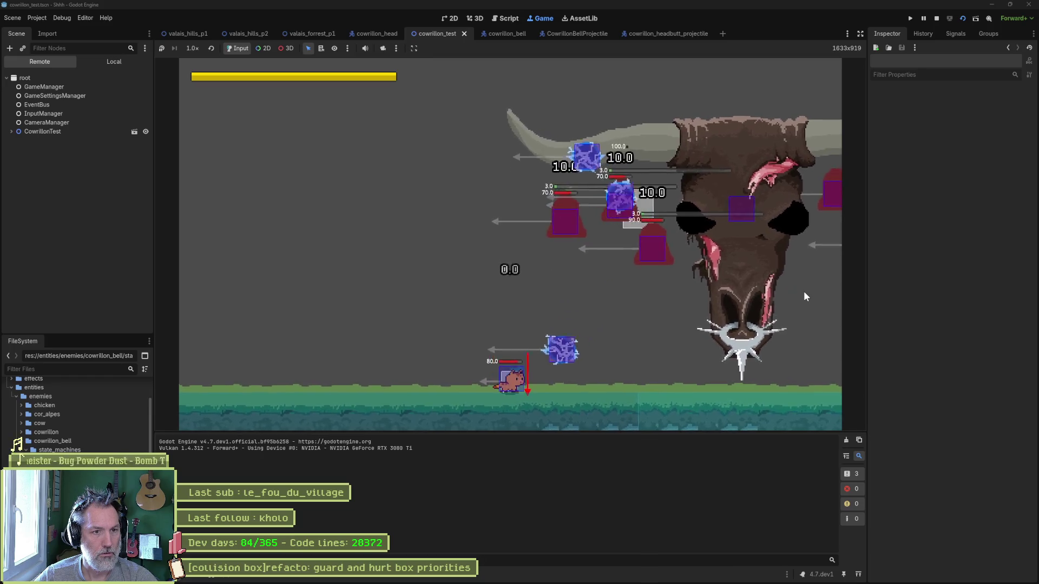
key(F8)
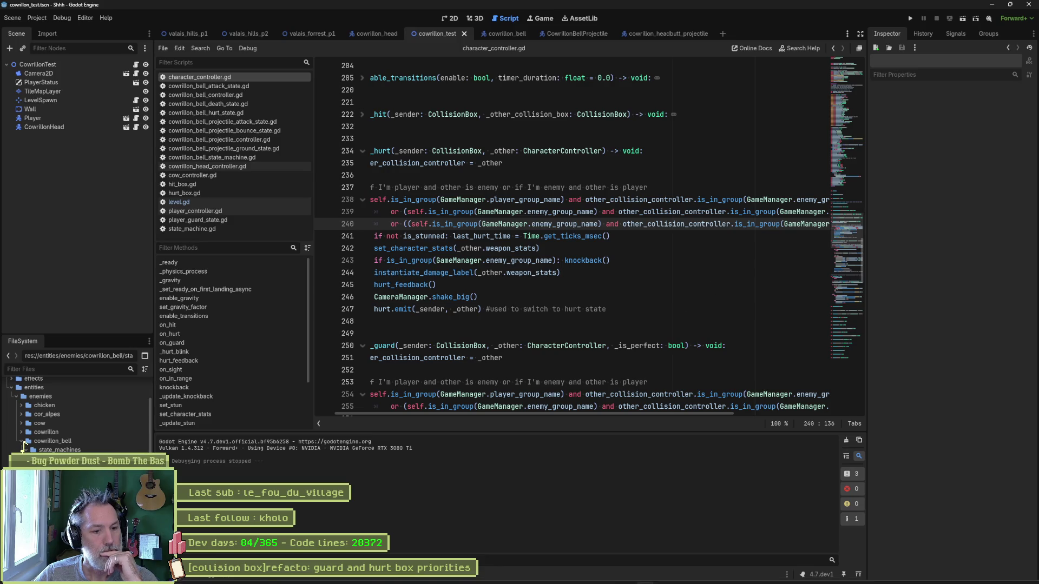
mouse_move(570, 575)
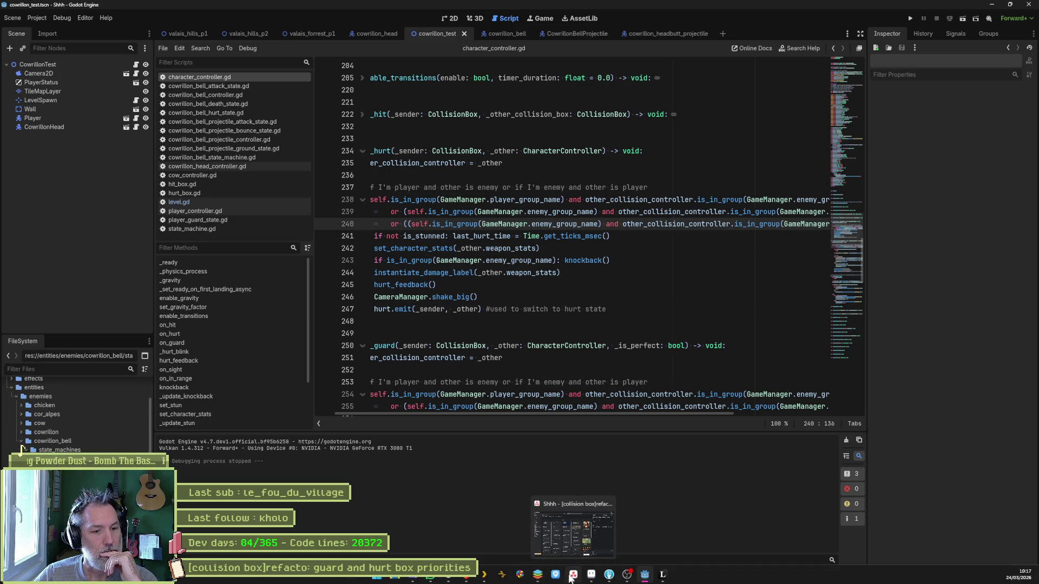
Step: Enter a Fork commit summary about enemies hurting enemies via bell projectiles, then minimize Fork
click(572, 577)
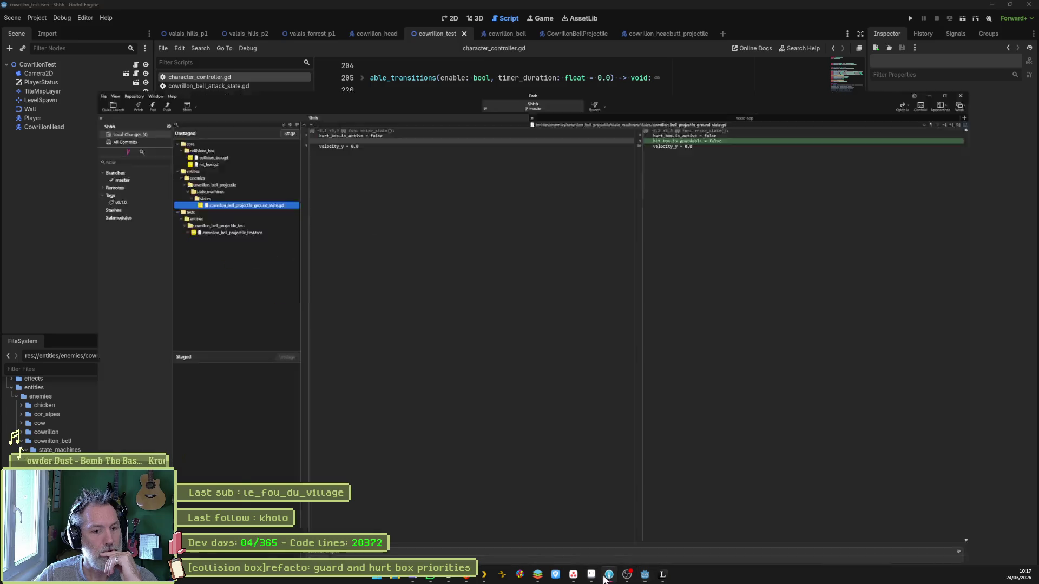
key(ctrl+v)
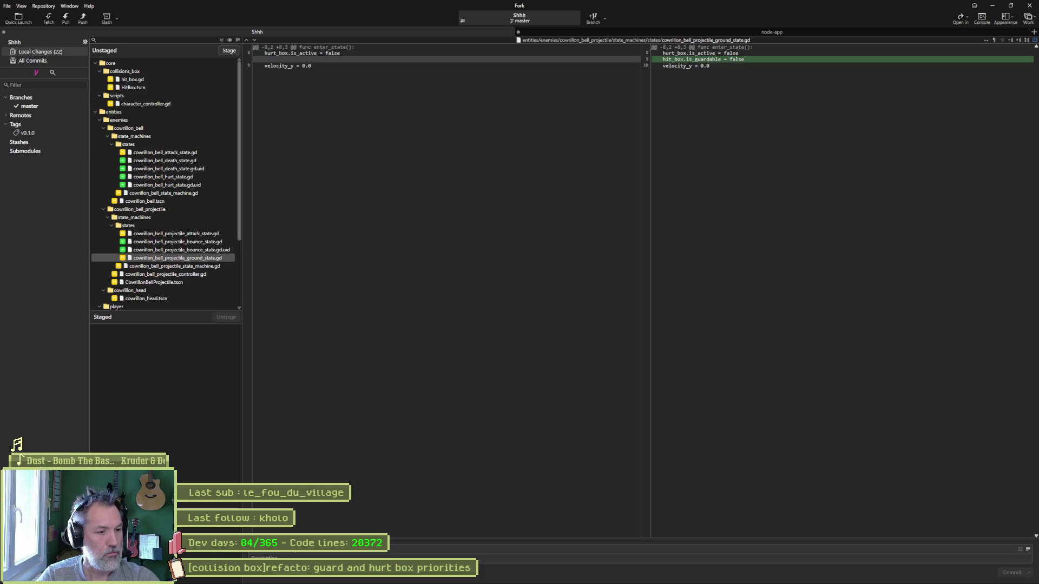
text(ies)
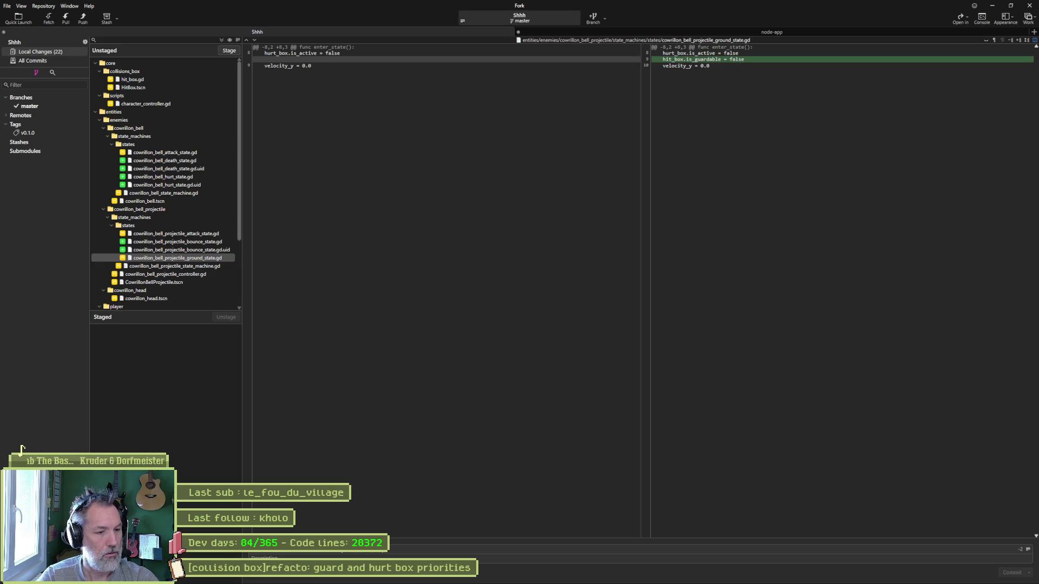
text( s)
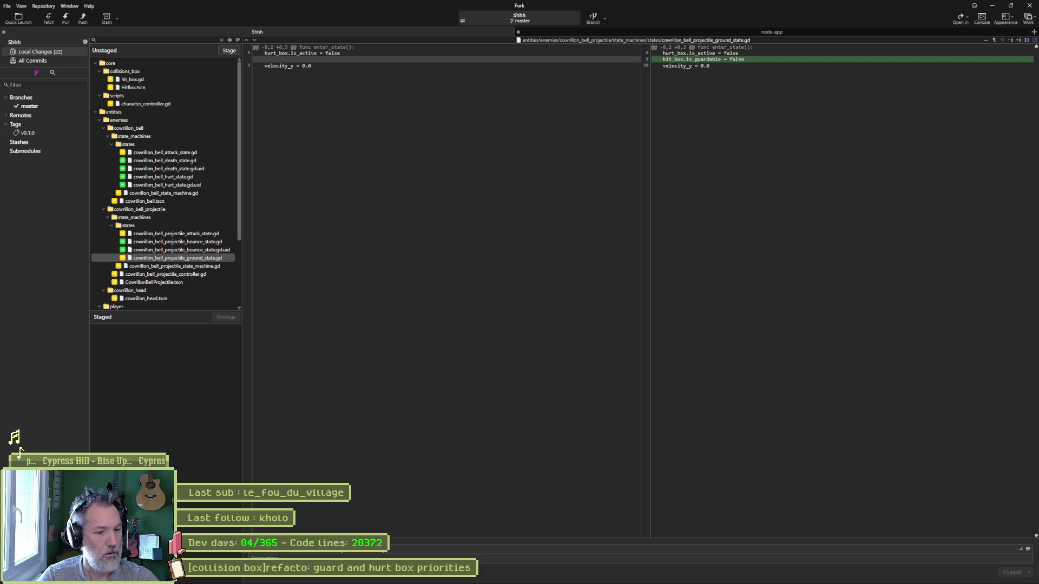
text(hurting other)
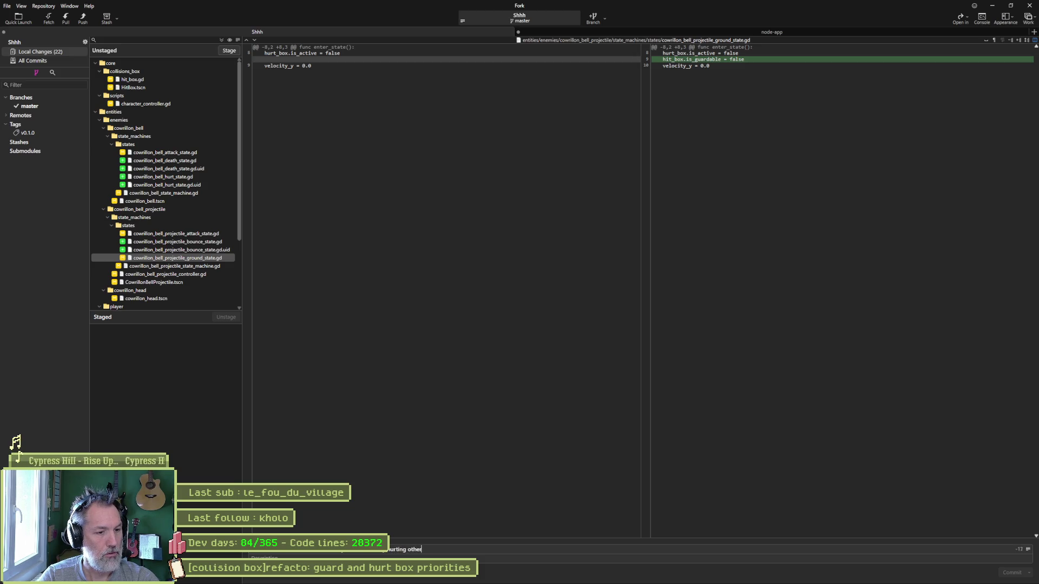
text(nemies (like bell)
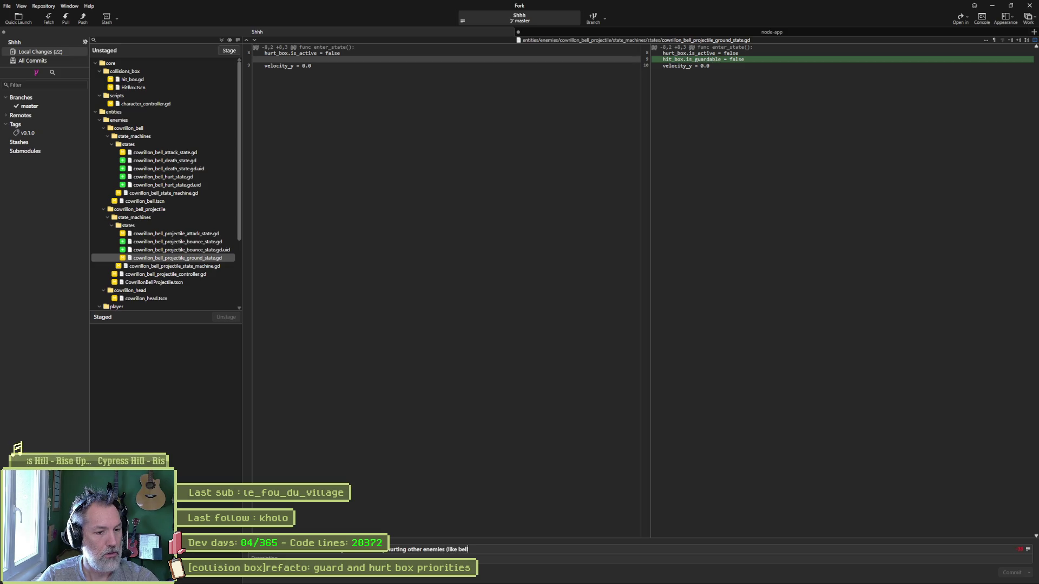
text( their own )
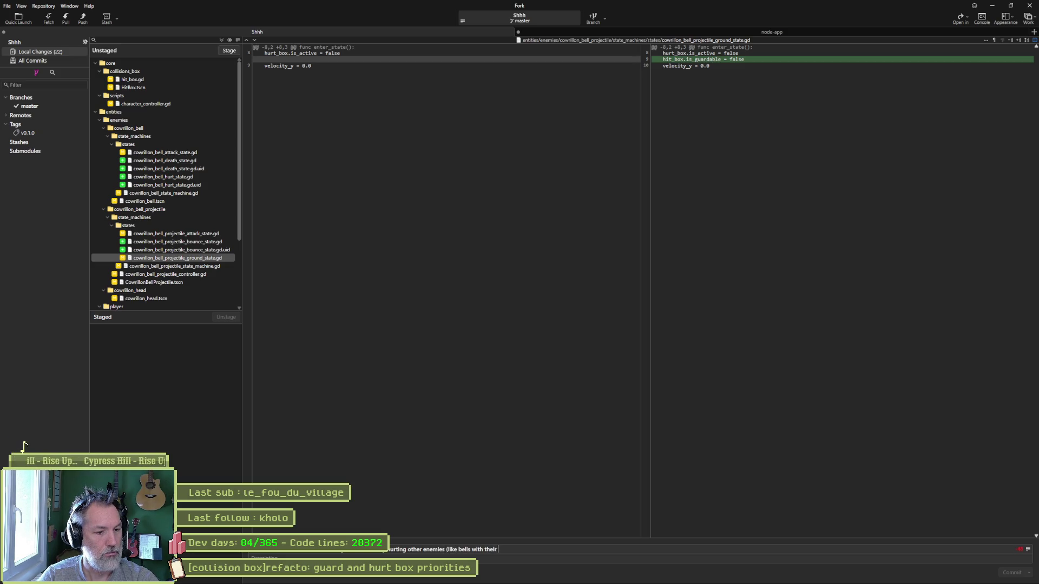
text(ctile))
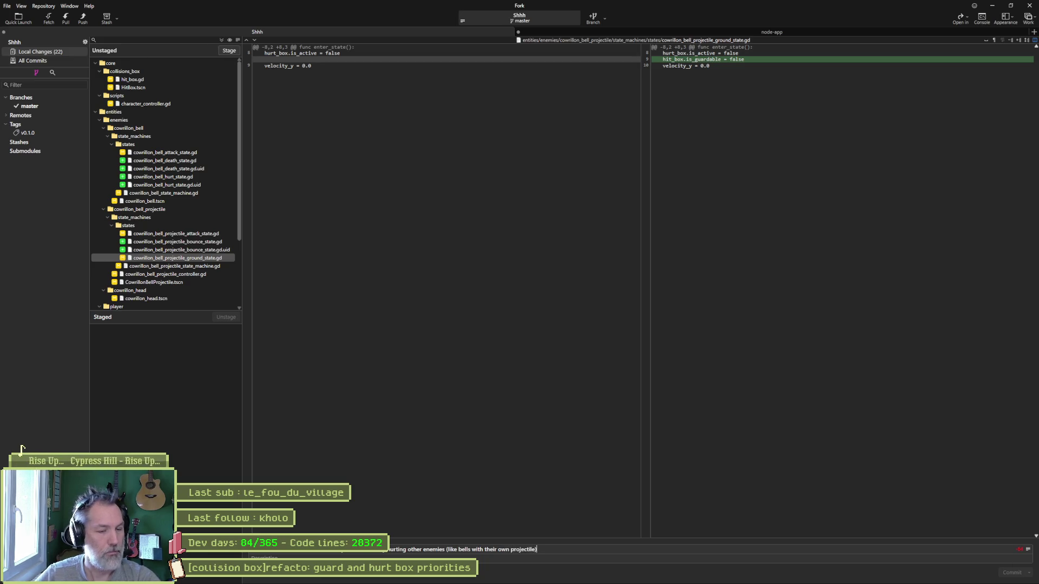
click(987, 8)
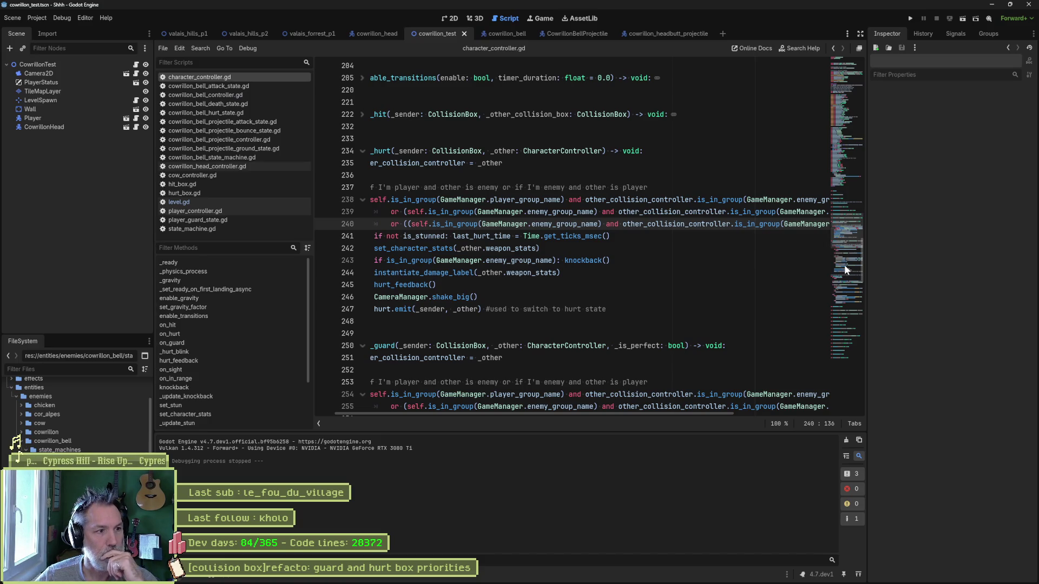
Step: Drag the script list and Scene dock splitters left and scroll horizontally to read long lines
drag(315, 200, 280, 198)
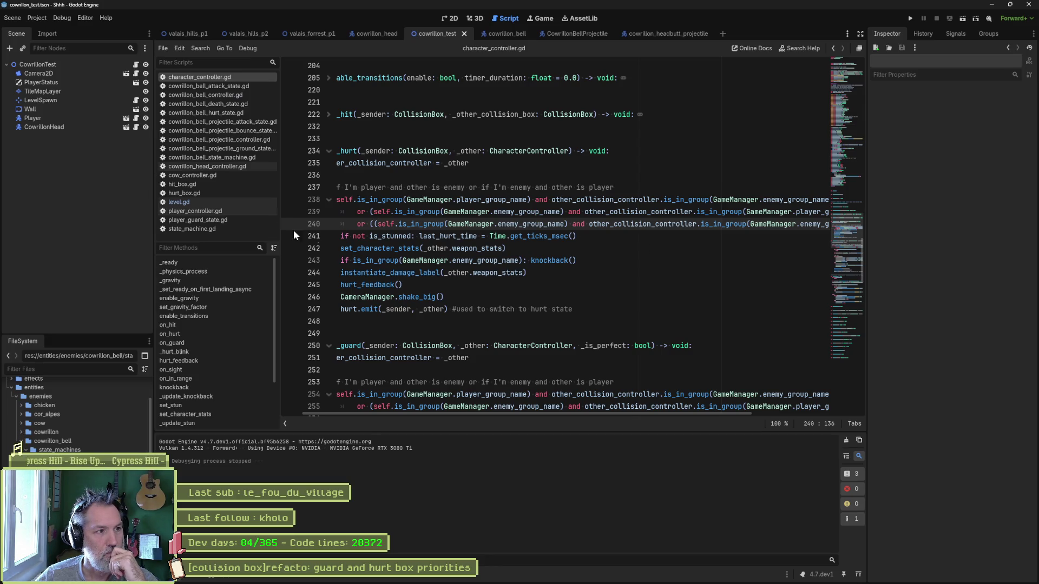
drag(154, 239, 135, 239)
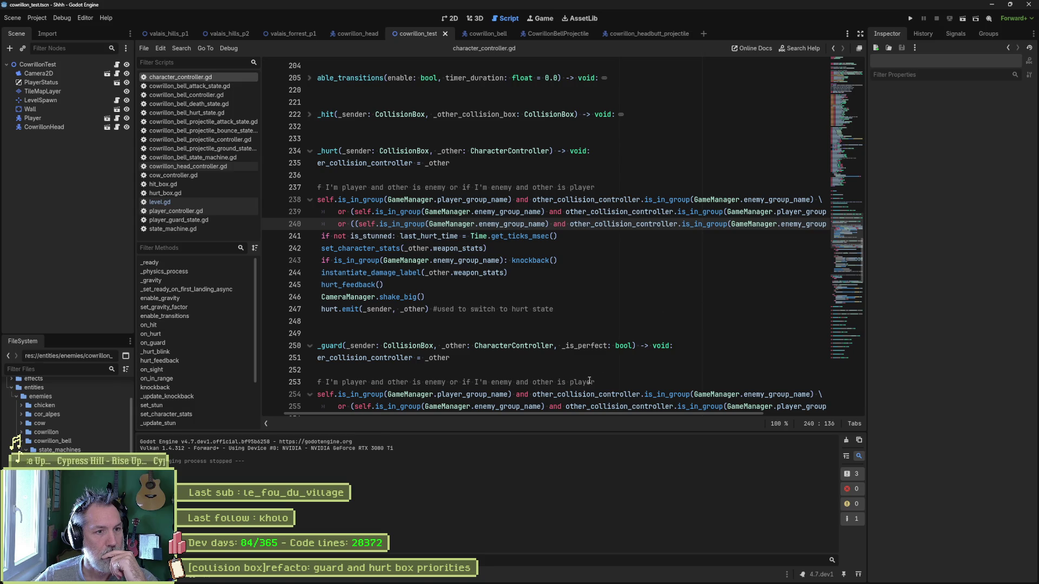
mouse_move(587, 415)
mouse_down()
mouse_move(717, 418)
mouse_move(545, 410)
mouse_up()
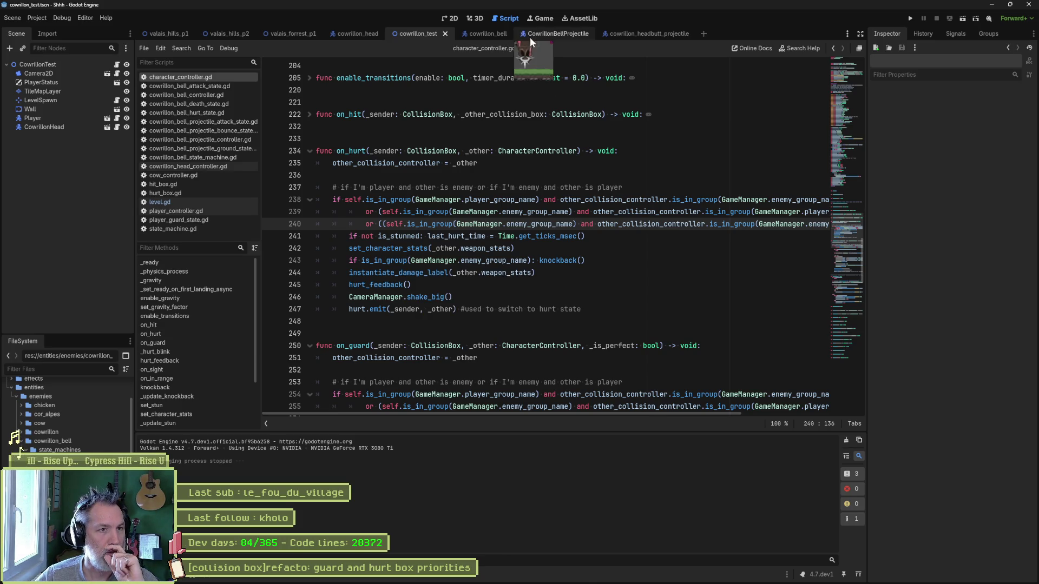
click(545, 34)
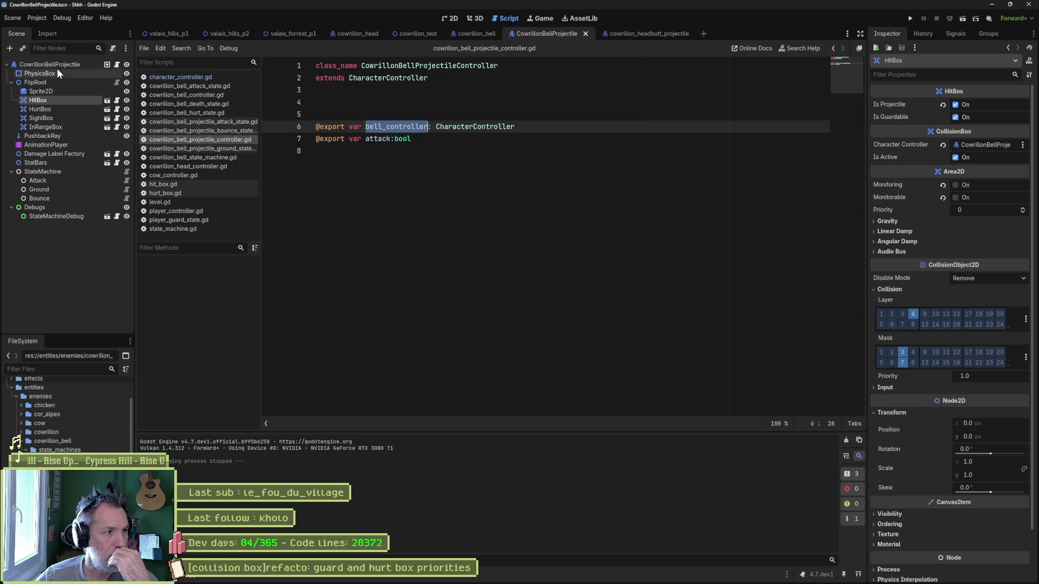
Step: Read the Attack node's cowrillon_bell_projectile_attack_state.gd, then show the projectile in the 2D view
click(125, 181)
mouse_move(433, 215)
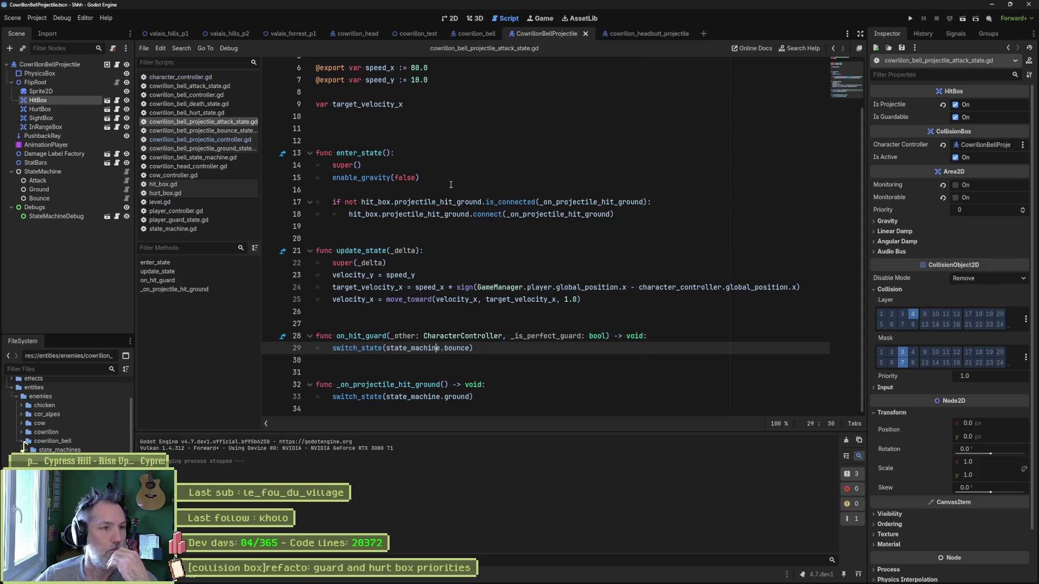
click(498, 179)
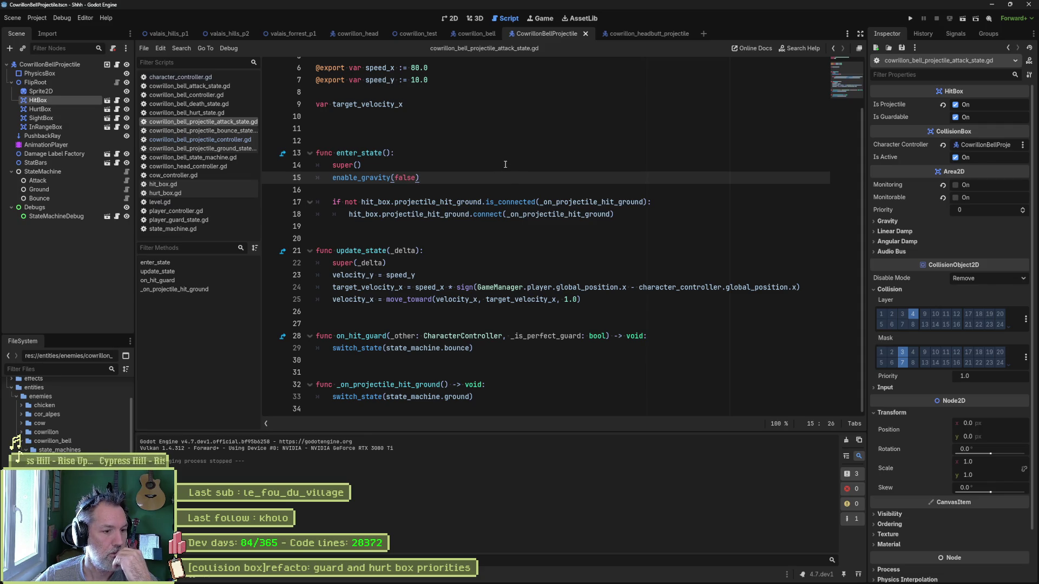
click(452, 19)
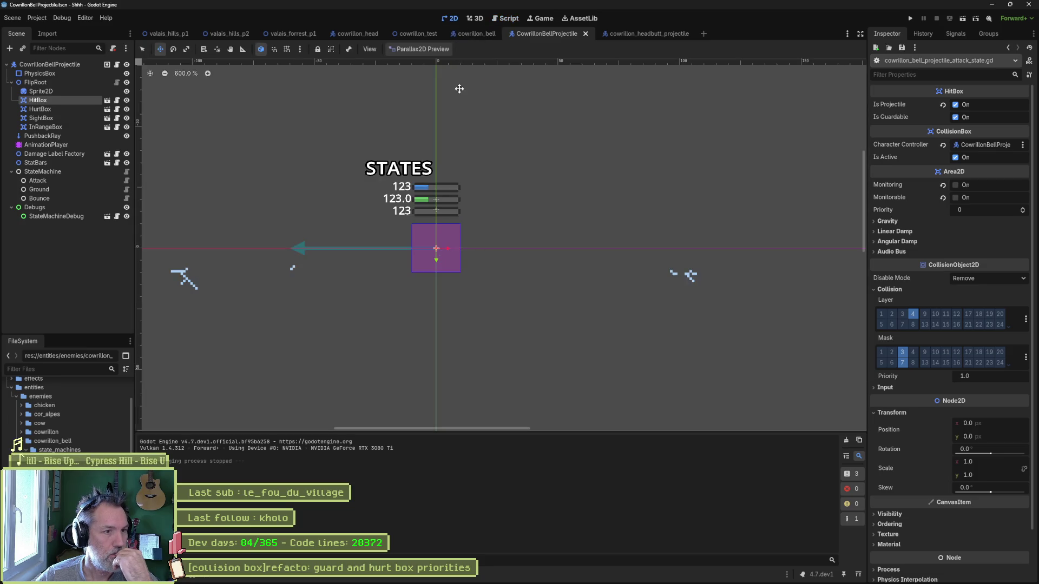
Step: Look over cowrillon_test, then reopen the CowrillonBellProjectile Attack state script
click(410, 33)
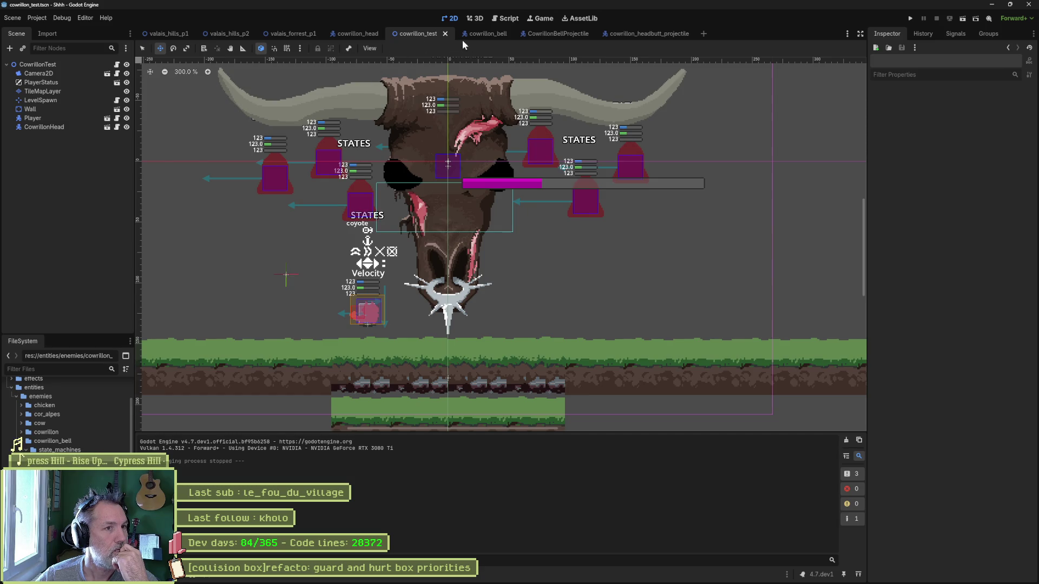
click(536, 34)
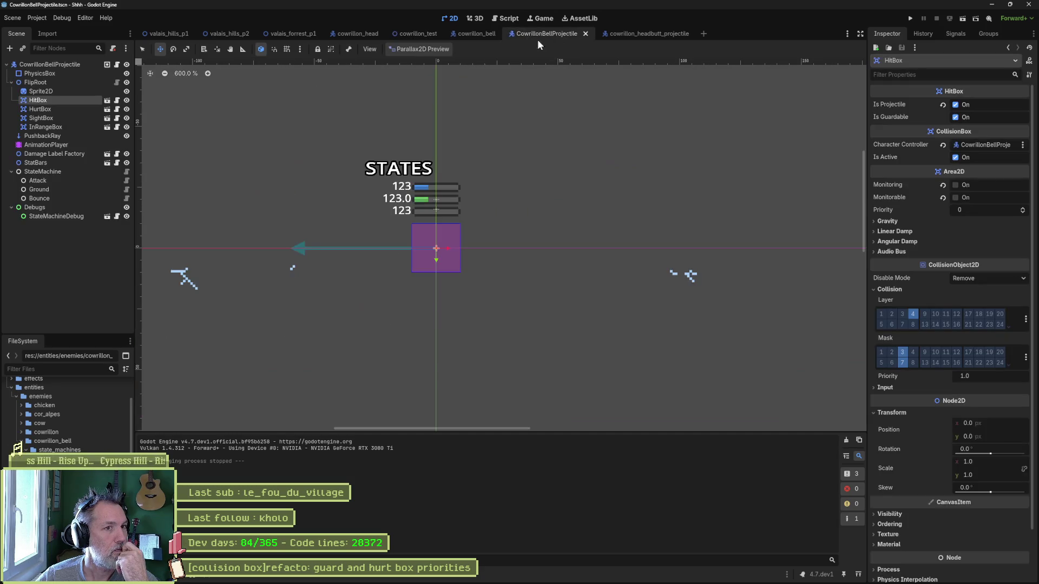
click(127, 180)
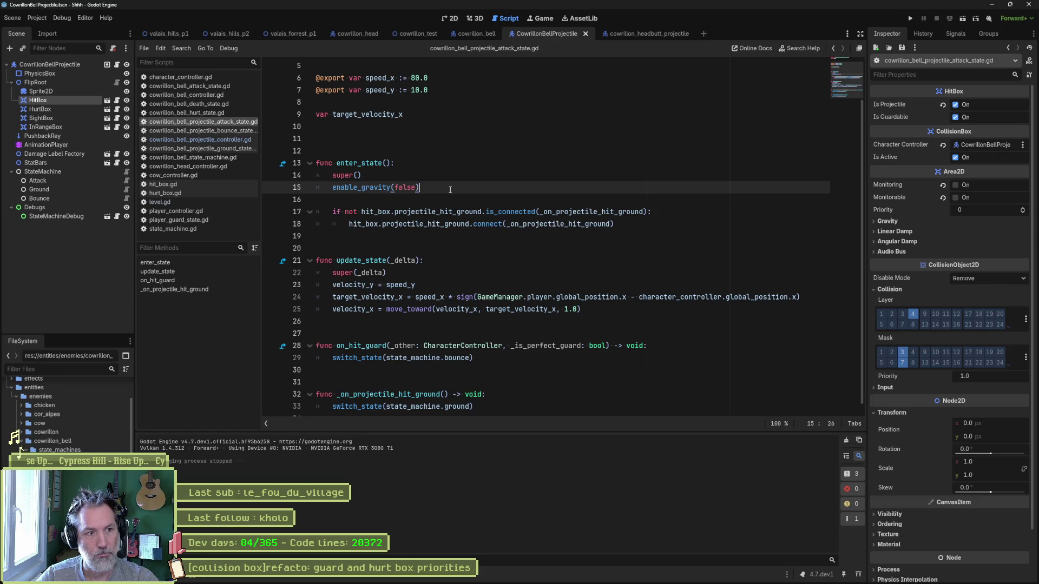
Step: Add 'if character_controller.global_position.y < 100' after the super(_delta) line in update_state
click(439, 278)
key(Return)
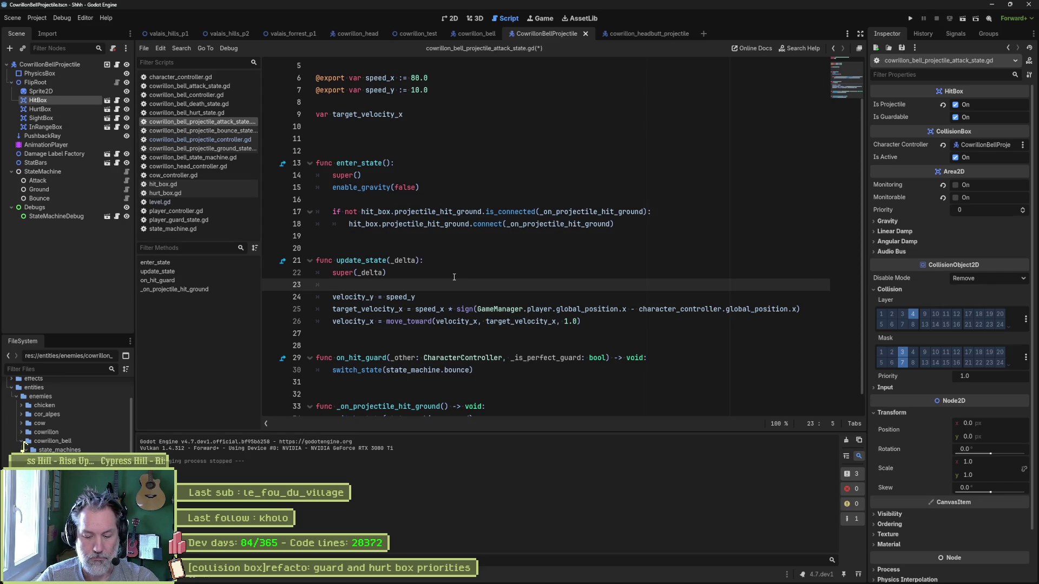
text(if ()
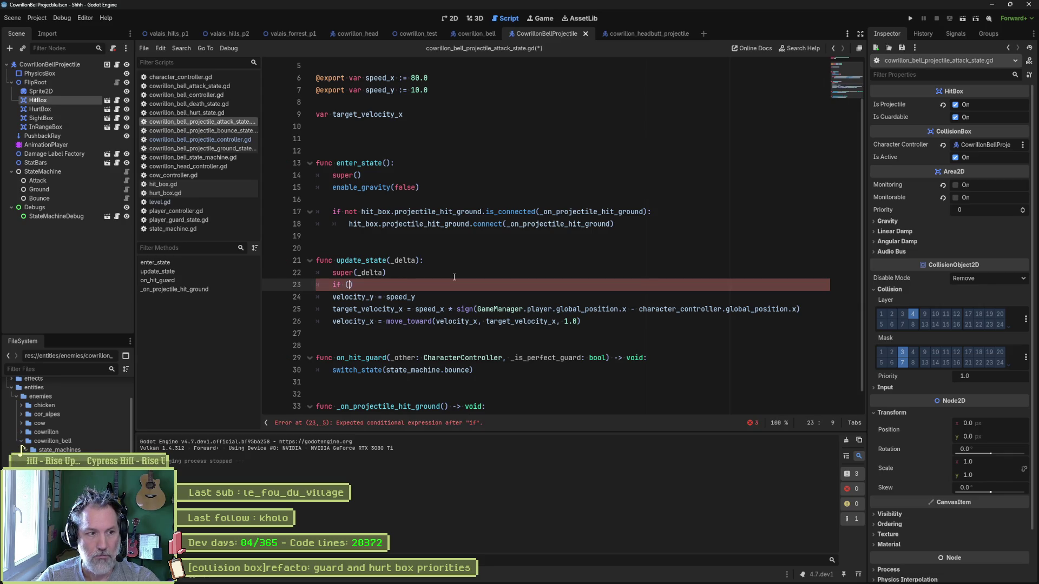
text(cha)
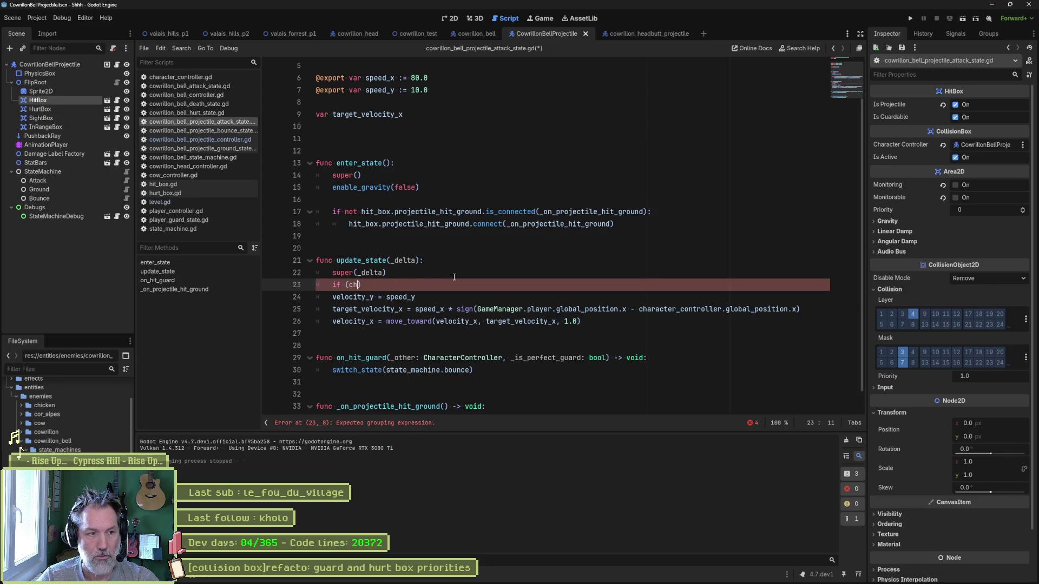
key(Return)
text(.glo)
key(Return)
text(.y )
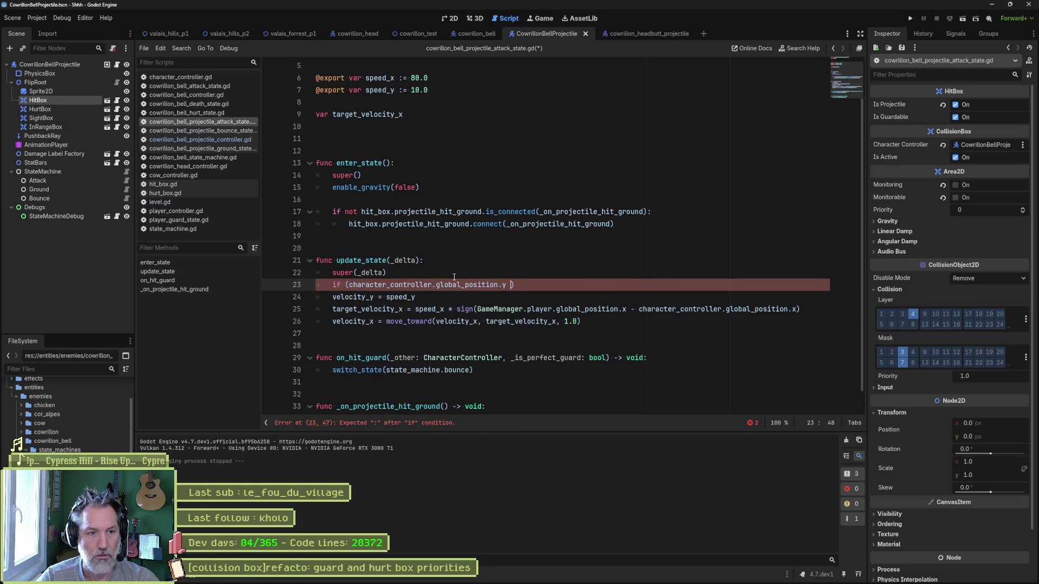
text(<)
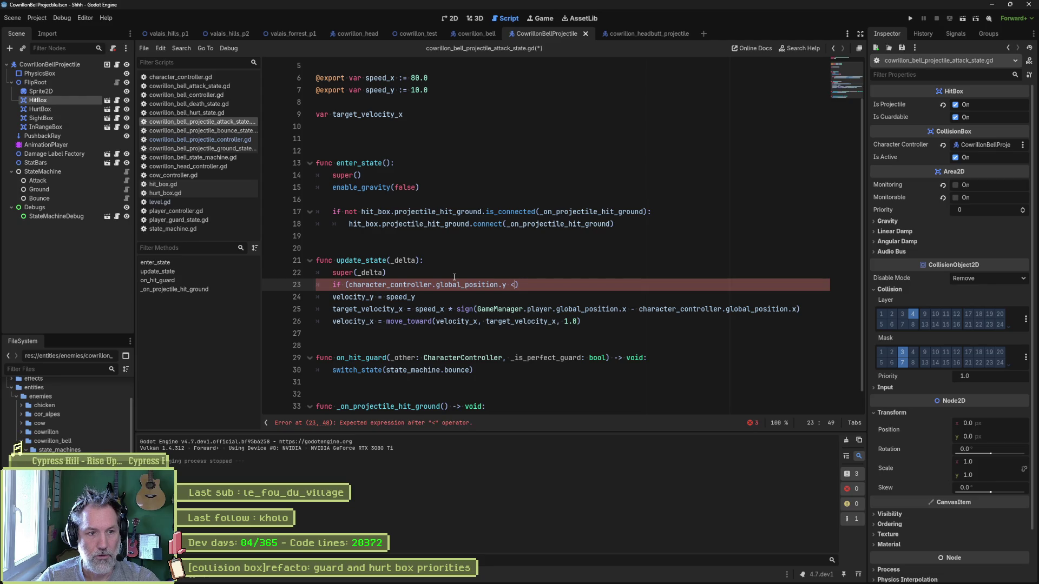
text( 100)
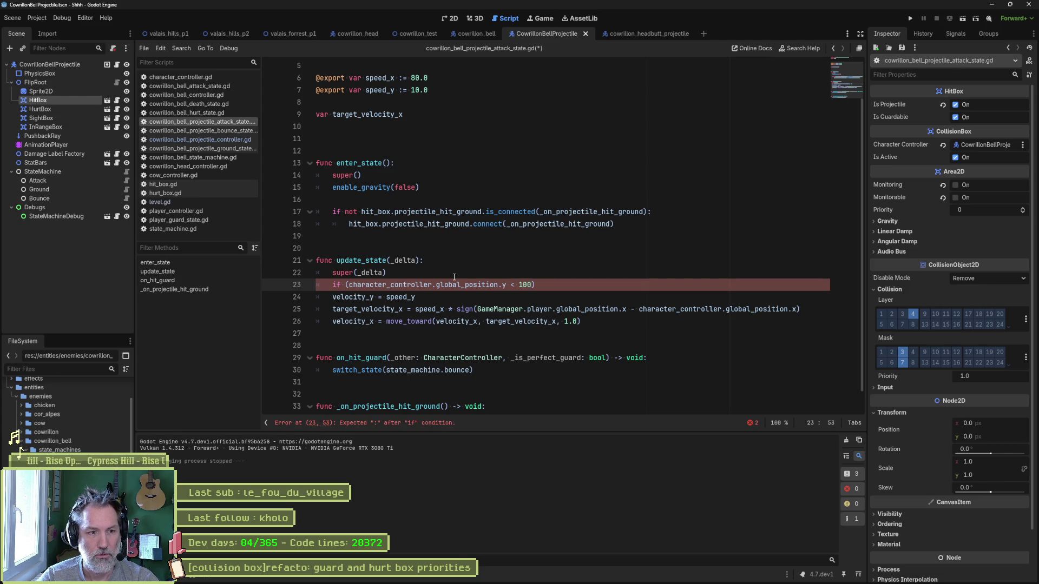
Step: Replace the hard-coded 100 with deactivated_projectile_height and go to the exported speed variables
key(BackSpace)
key(BackSpace)
key(BackSpace)
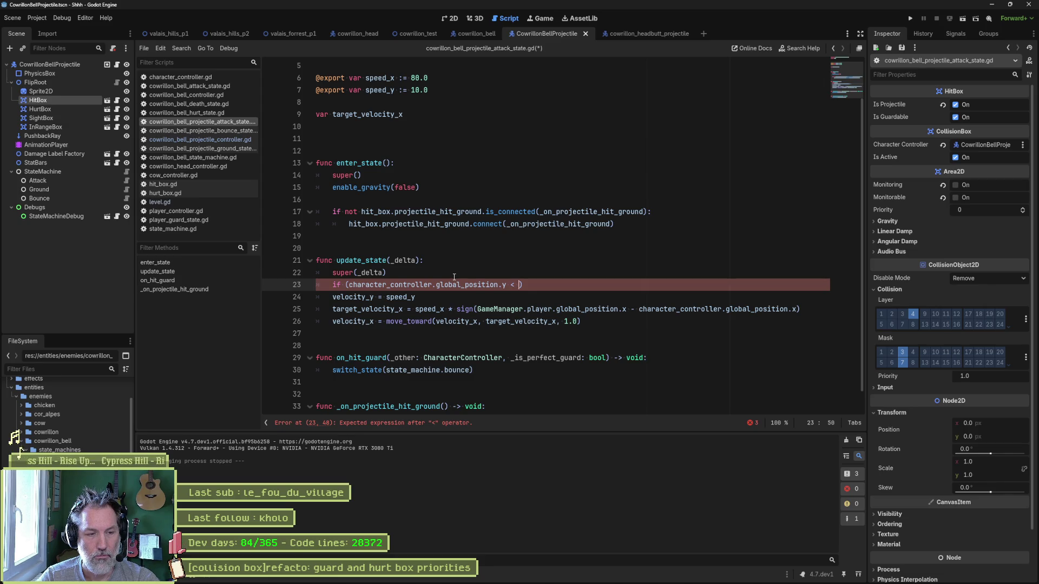
text(deac)
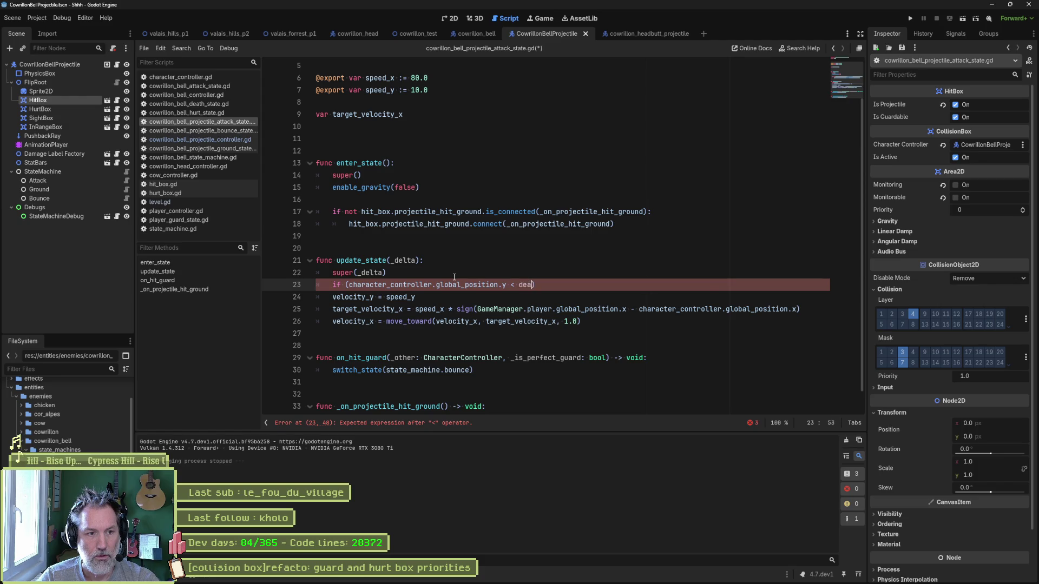
text(ti)
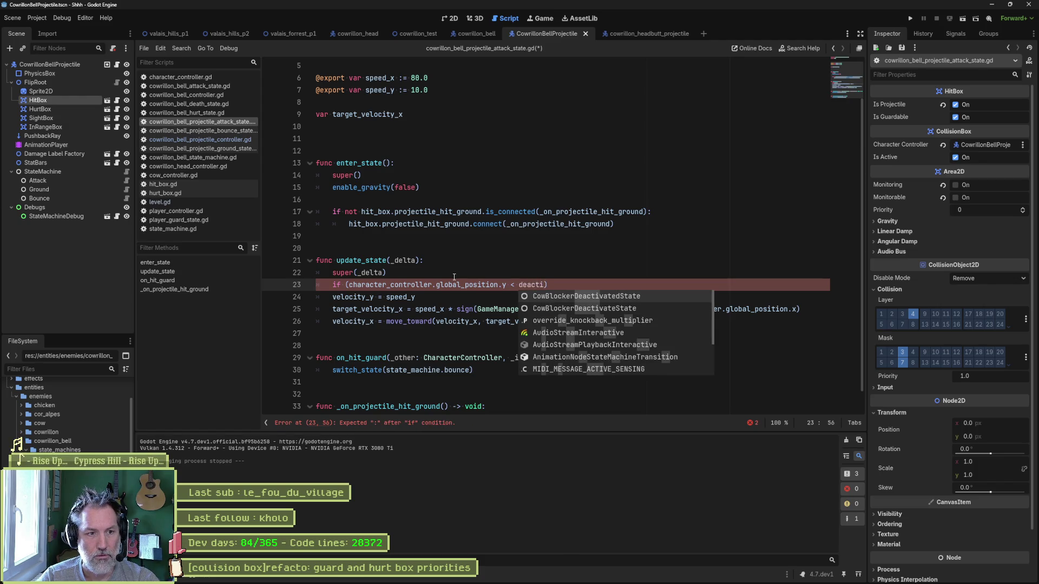
text(vated_)
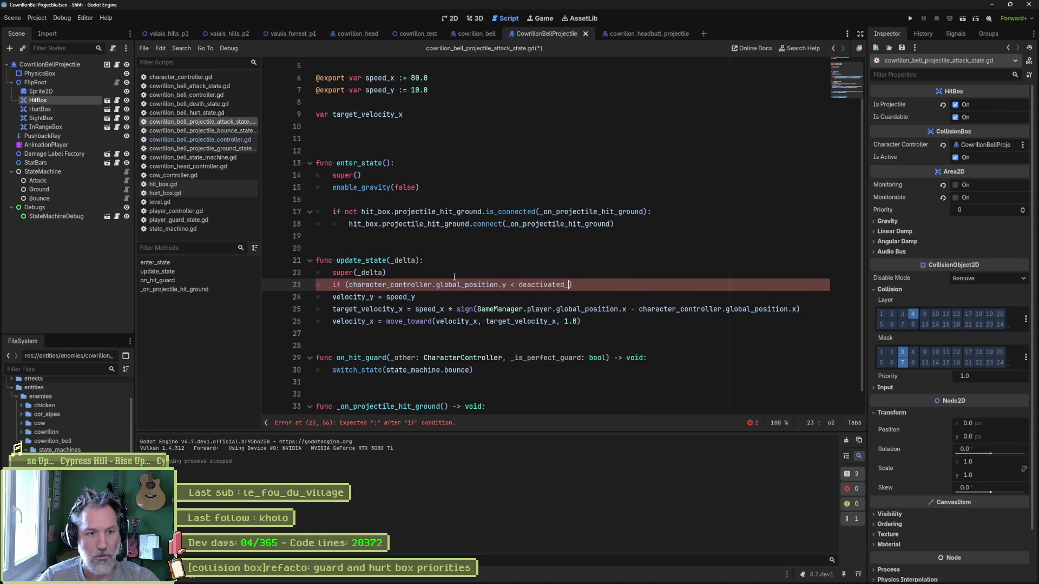
text(projectile_)
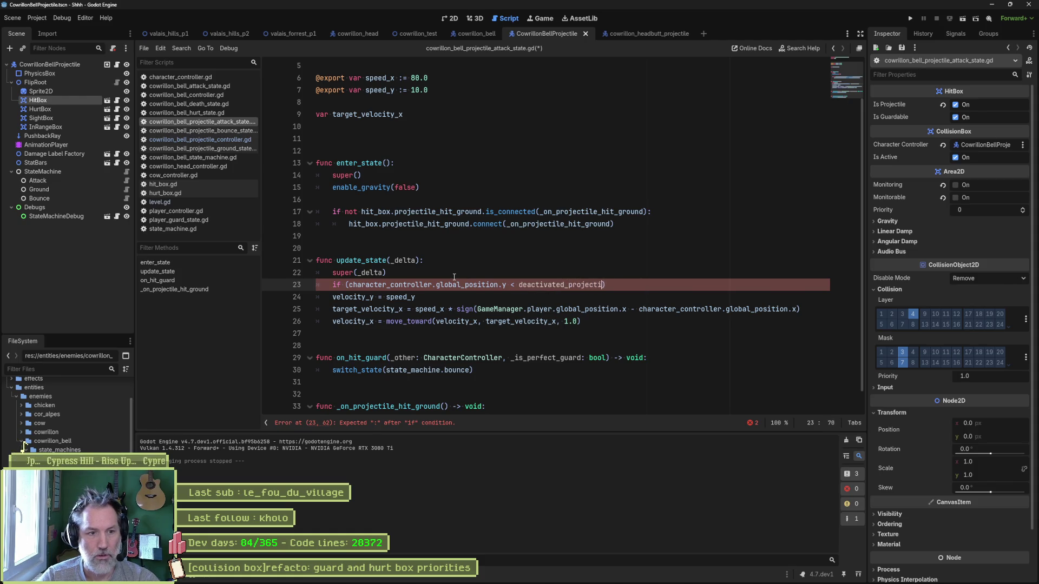
text(height)
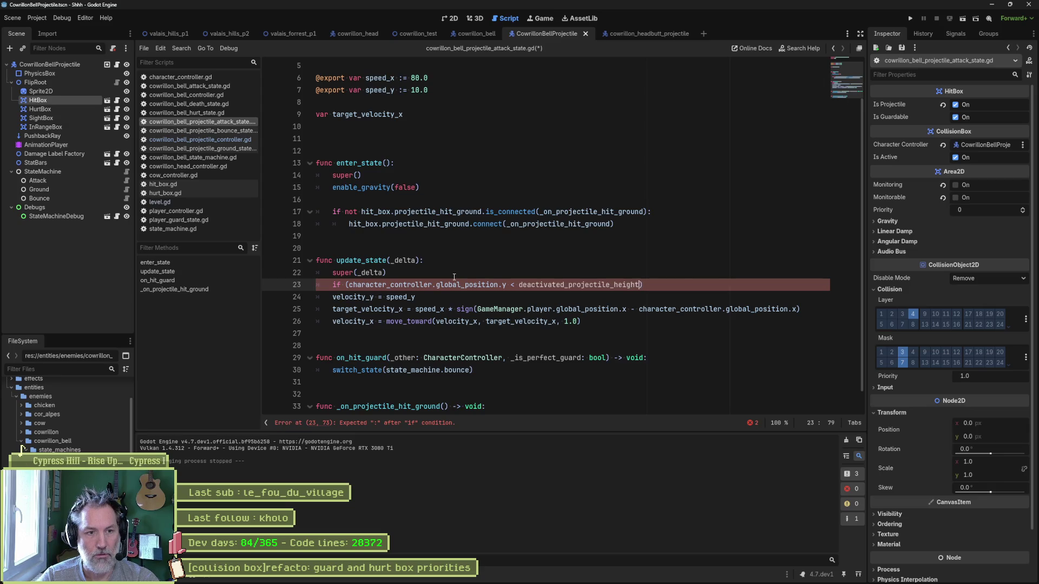
key(ctrl+shift+Left)
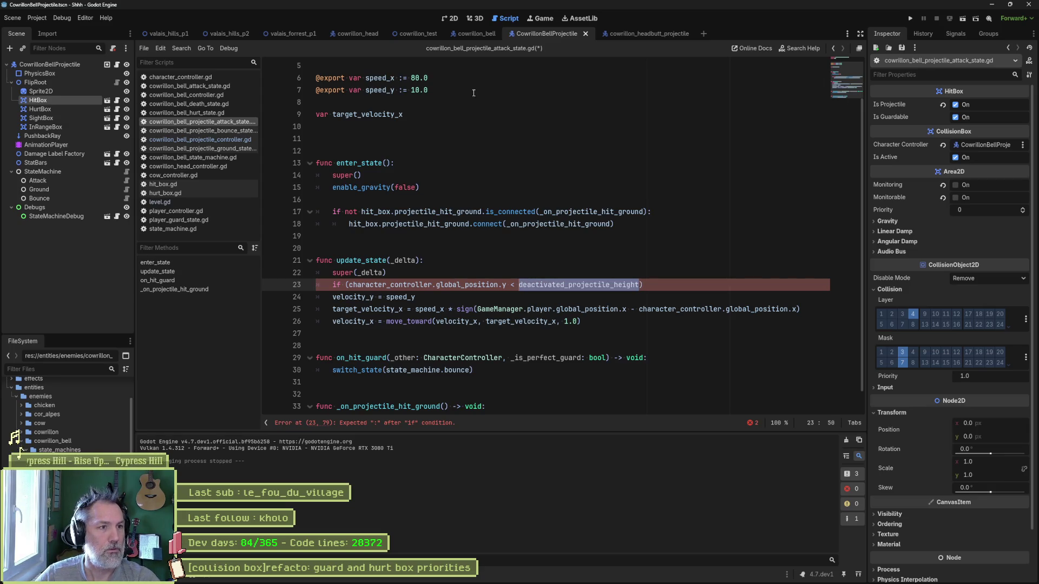
click(476, 73)
key(Down)
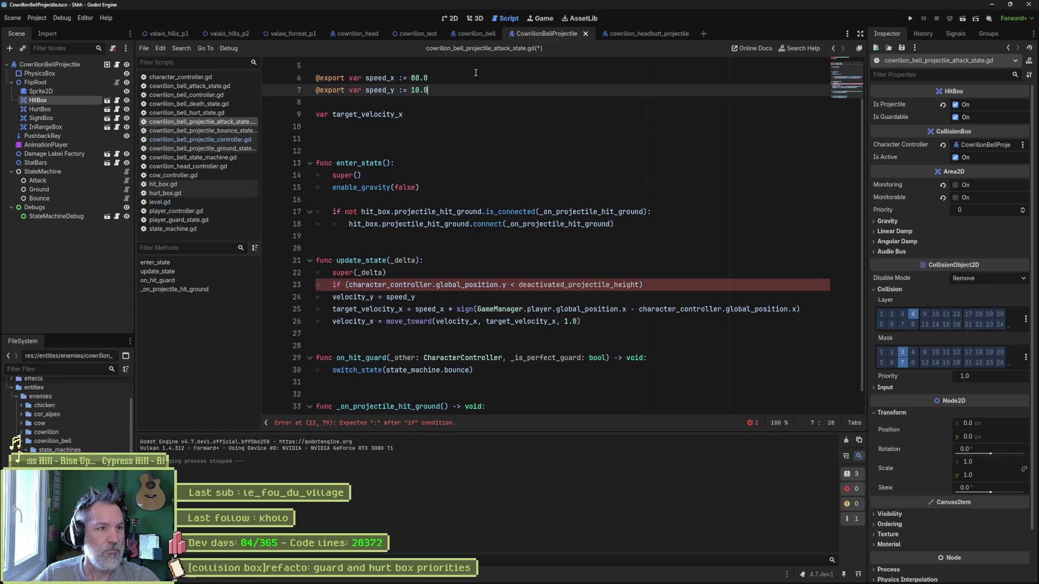
Step: Add an exported deactivated_projectile_height_px of 100 and use its name in the height condition
key(Return)
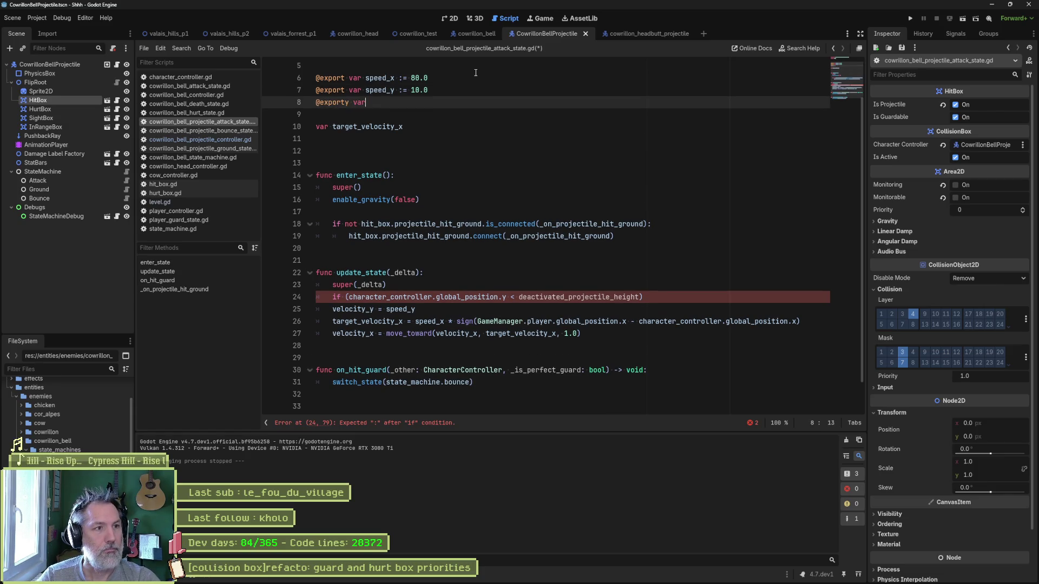
text(r deactivated_projectile_height)
text(100)
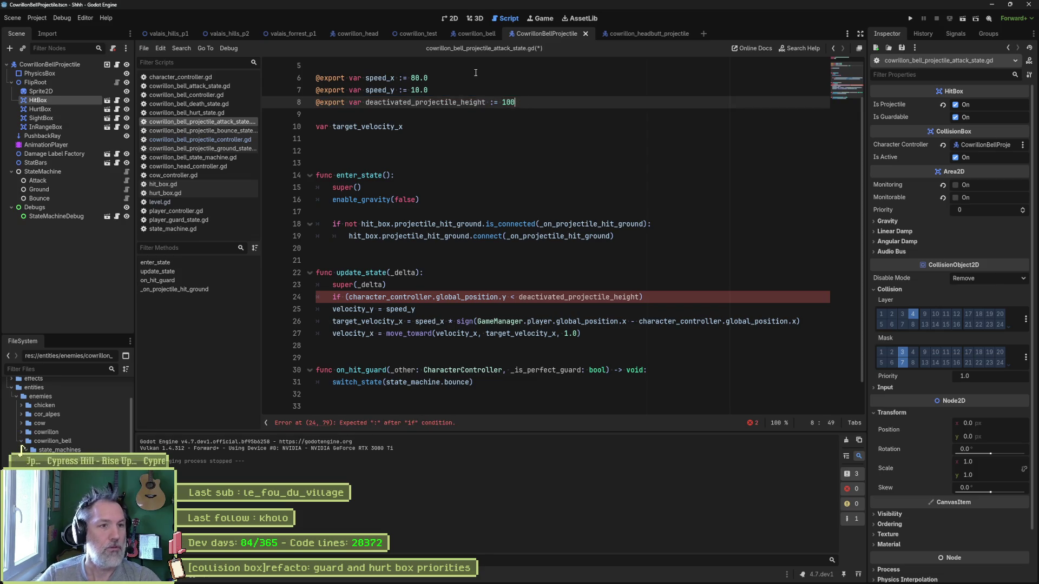
text(_px)
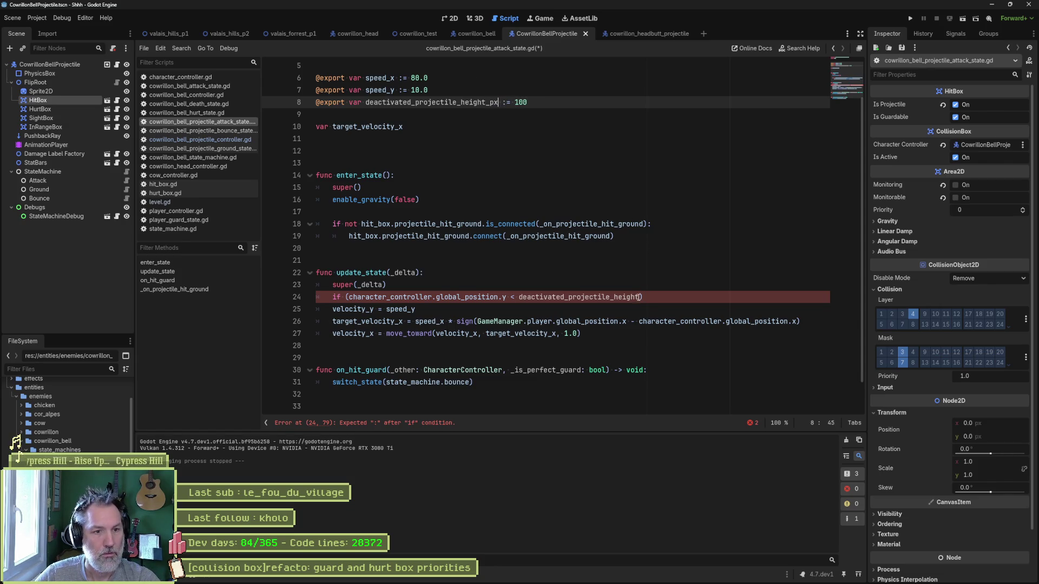
click(640, 297)
text(_px)
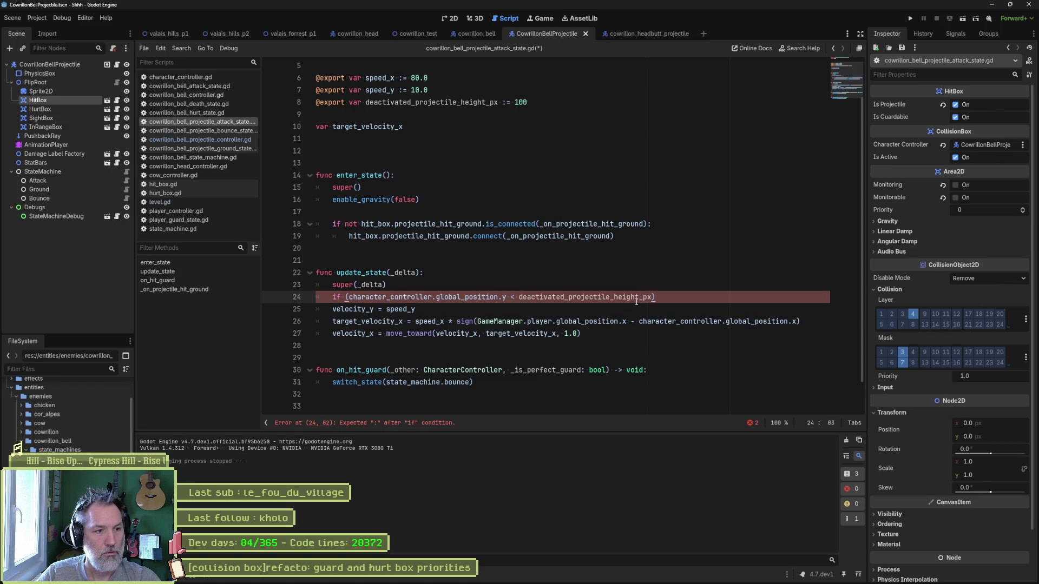
Step: Start a new hit_box.is_active assignment line under the height condition
key(Return)
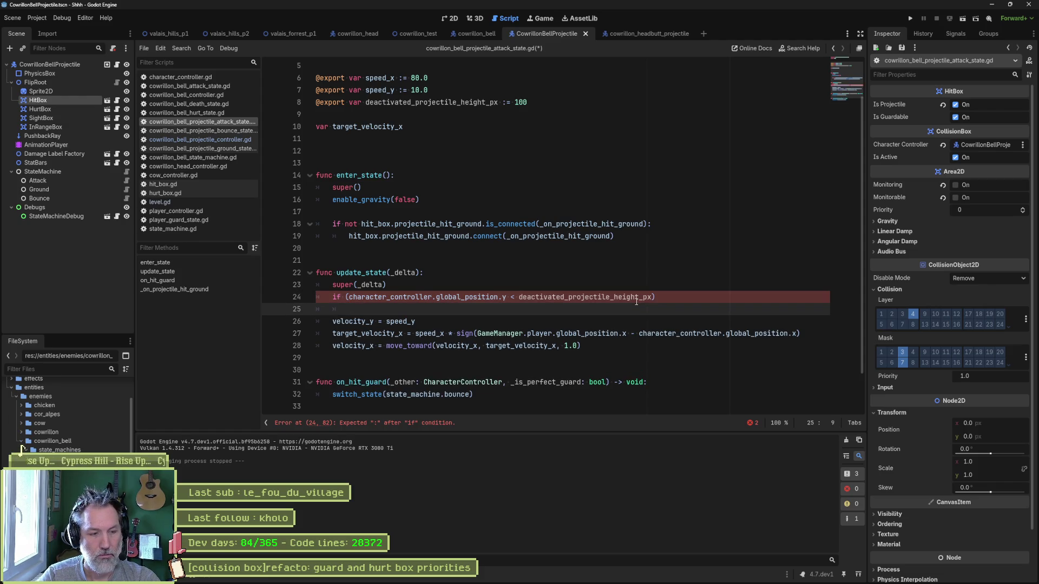
text(t)
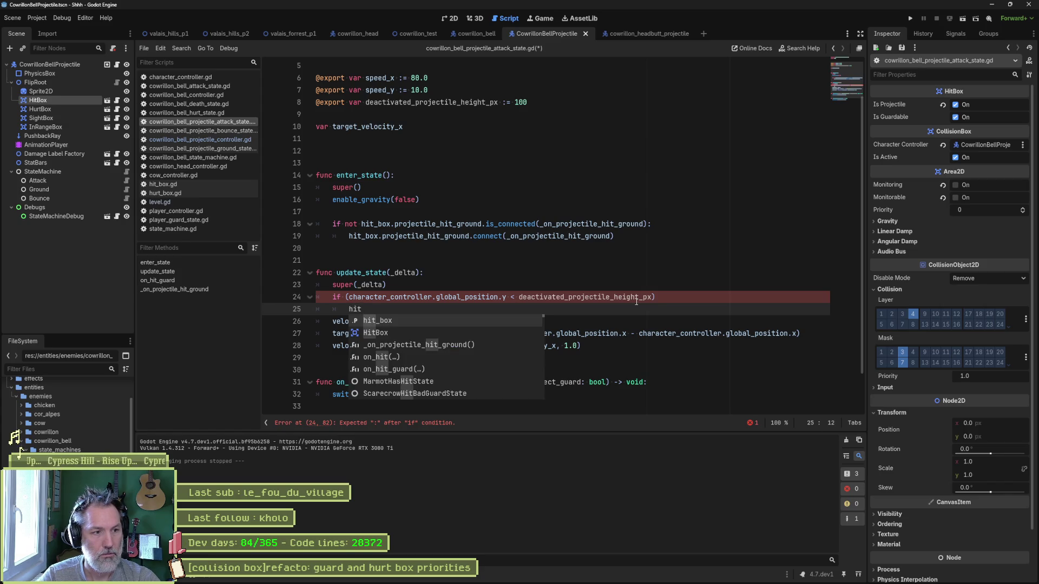
key(Return)
text(.is_act)
key(Return)
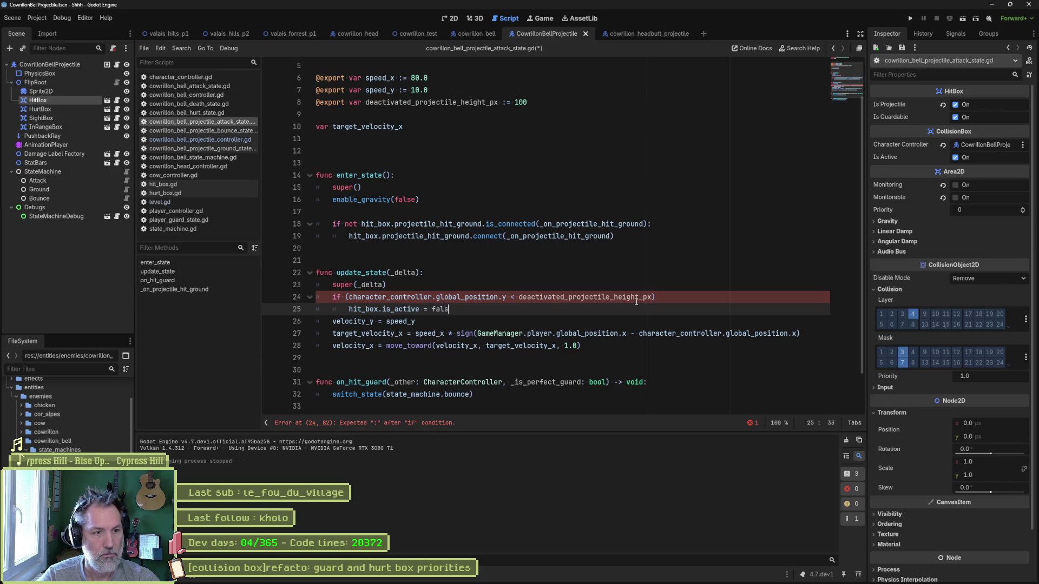
text(e)
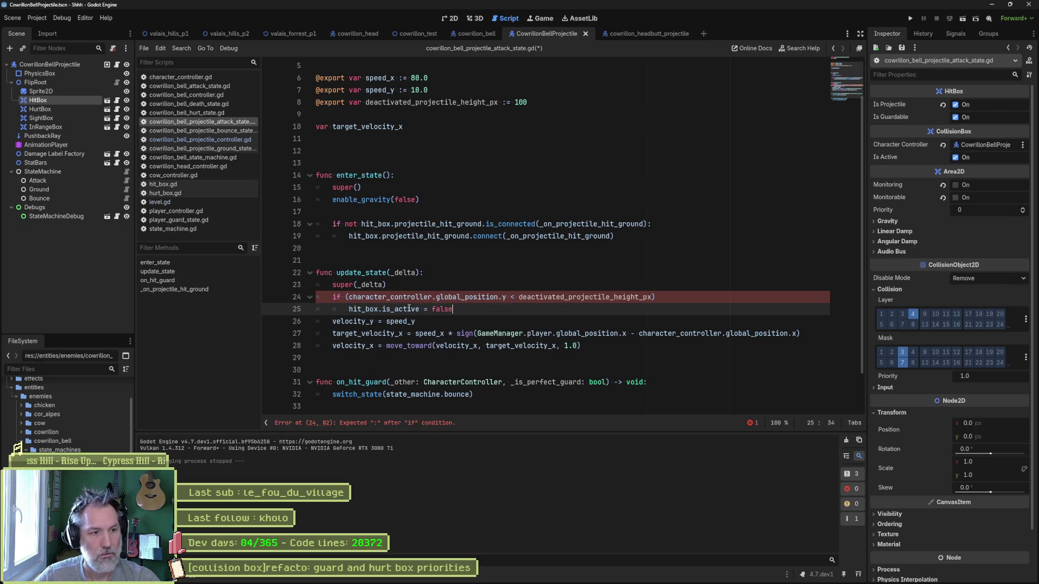
Step: Assign the height condition to hit_box.is_active, delete the old if line, fix indentation, and save
drag(346, 297, 653, 298)
key(ctrl+c)
double_click(442, 309)
key(ctrl+v)
click(443, 297)
key(ctrl+shift+k)
key(ctrl+i)
click(589, 285)
key(ctrl+s)
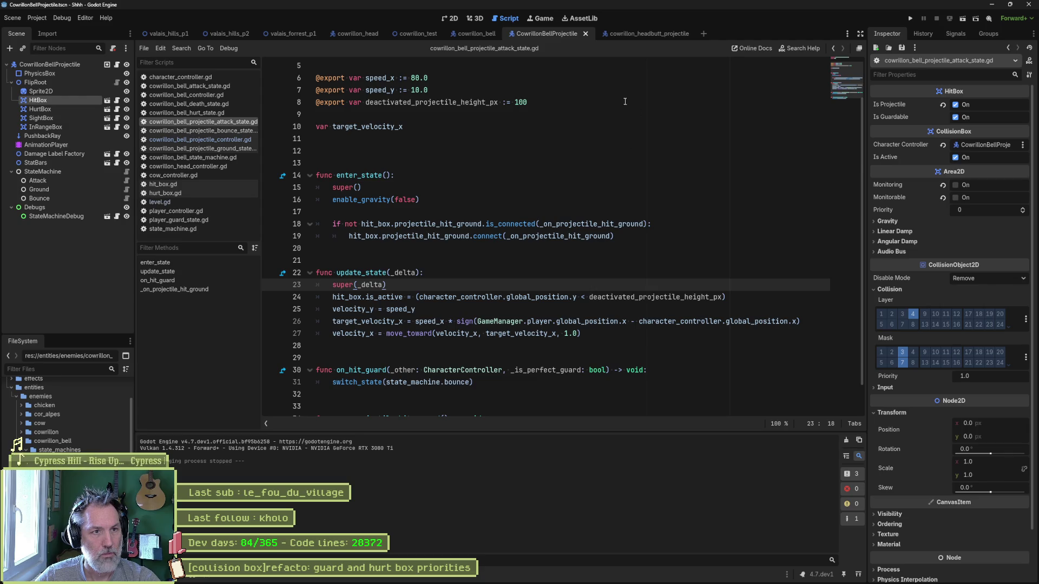
click(428, 38)
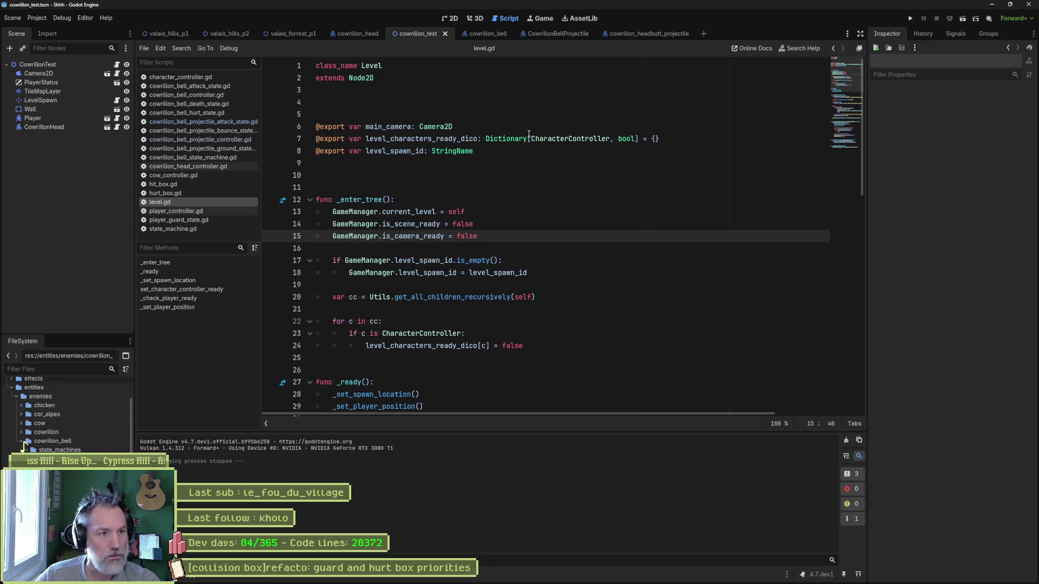
Step: Test-run the scene, then bring up the bell projectile attack state script
key(F6)
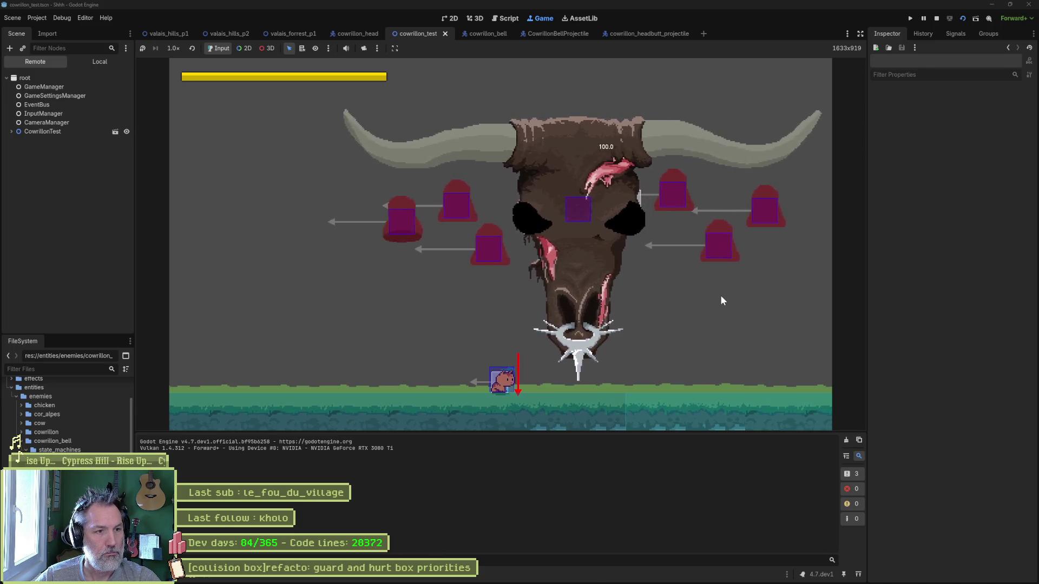
key(F8)
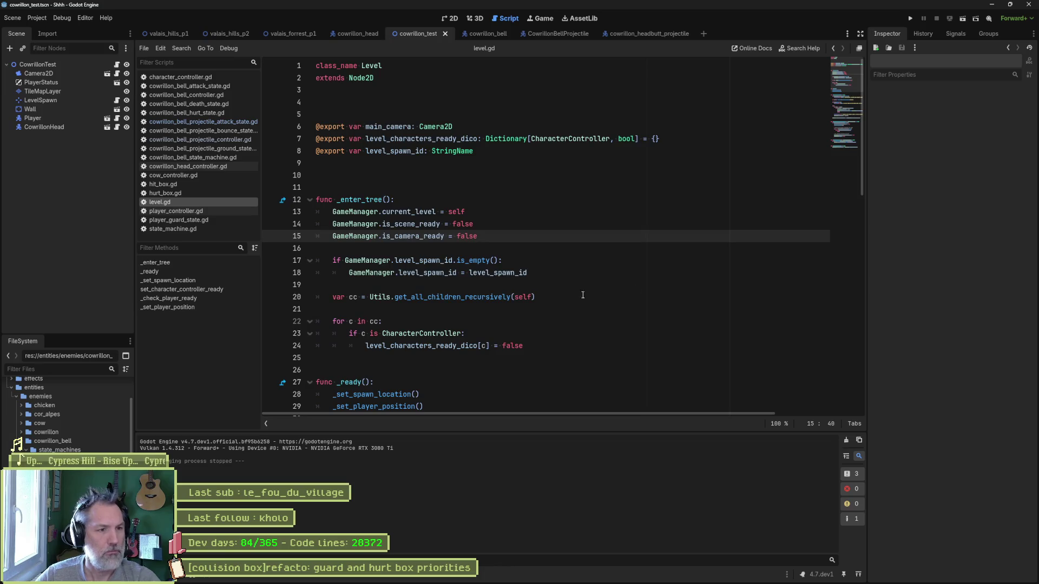
scroll(591, 297, down, 7)
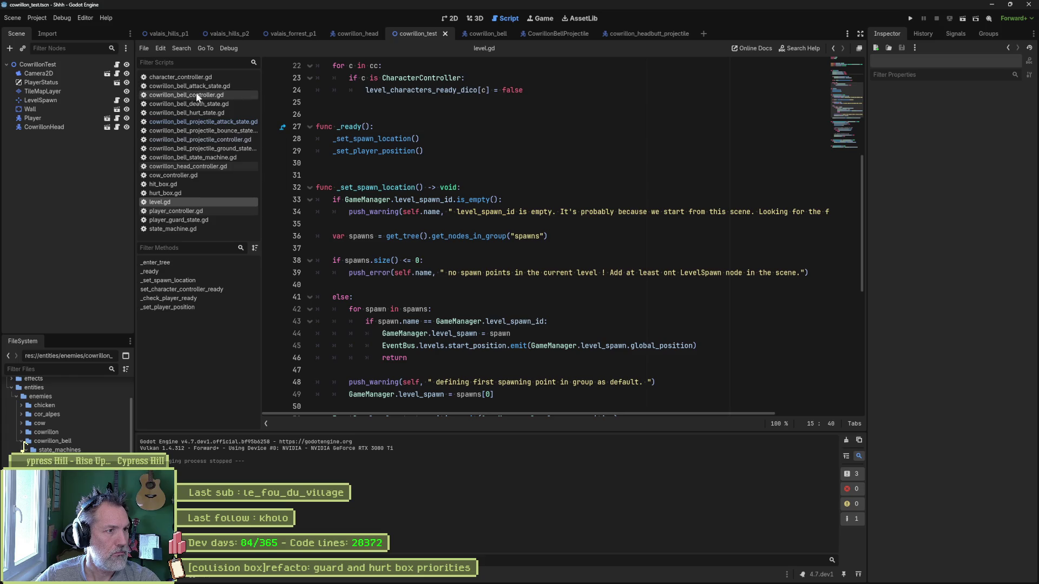
click(203, 122)
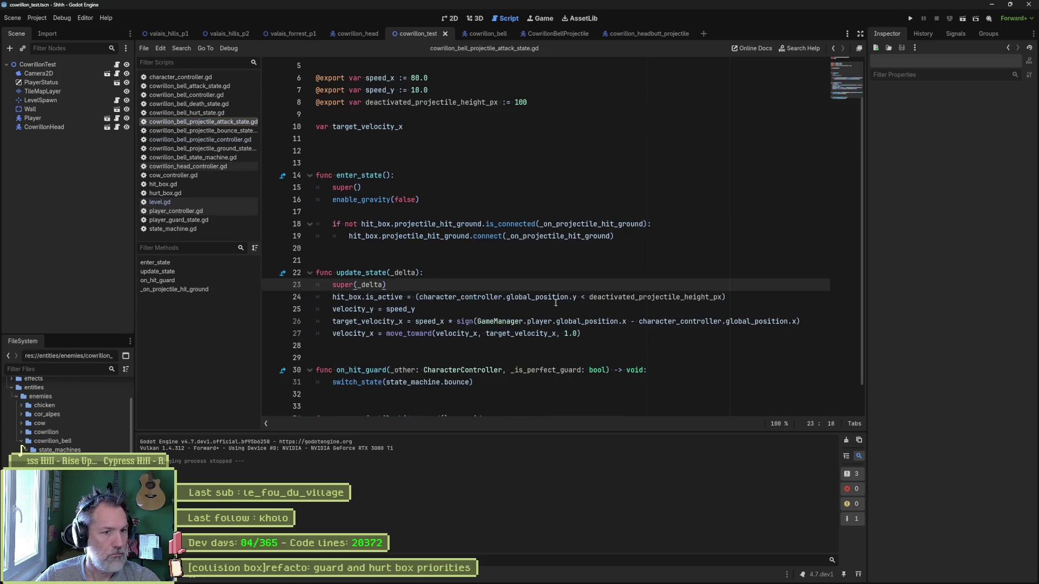
Step: Flip the height comparison to > and lower deactivated_projectile_height_px to 50, saving both
click(581, 297)
text(>)
key(ctrl+s)
click(518, 102)
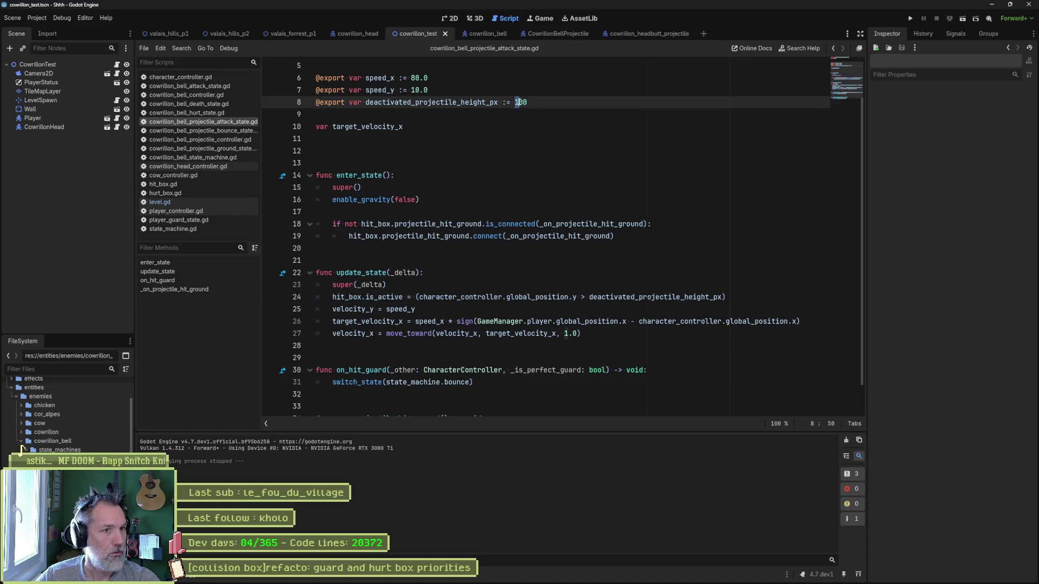
text(50)
key(ctrl+s)
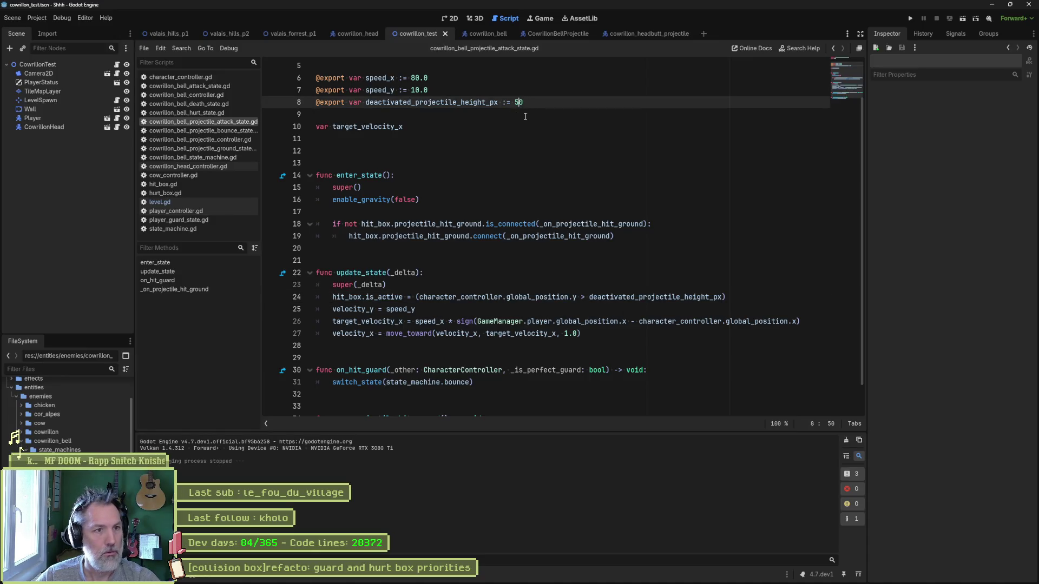
Step: Run the cowrillon test scene twice, stopping each run, to watch the bell projectiles
key(F6)
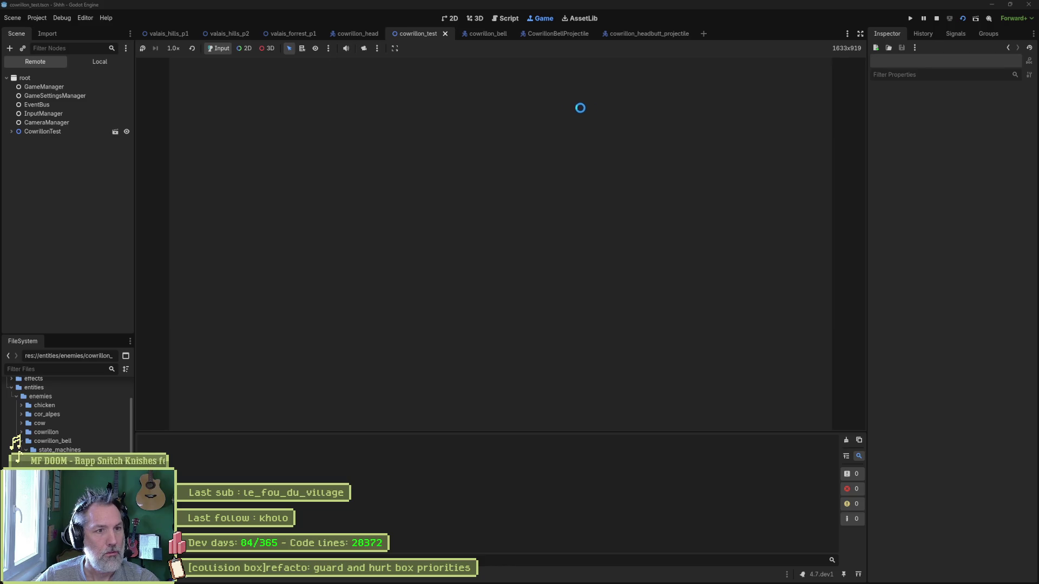
key(F8)
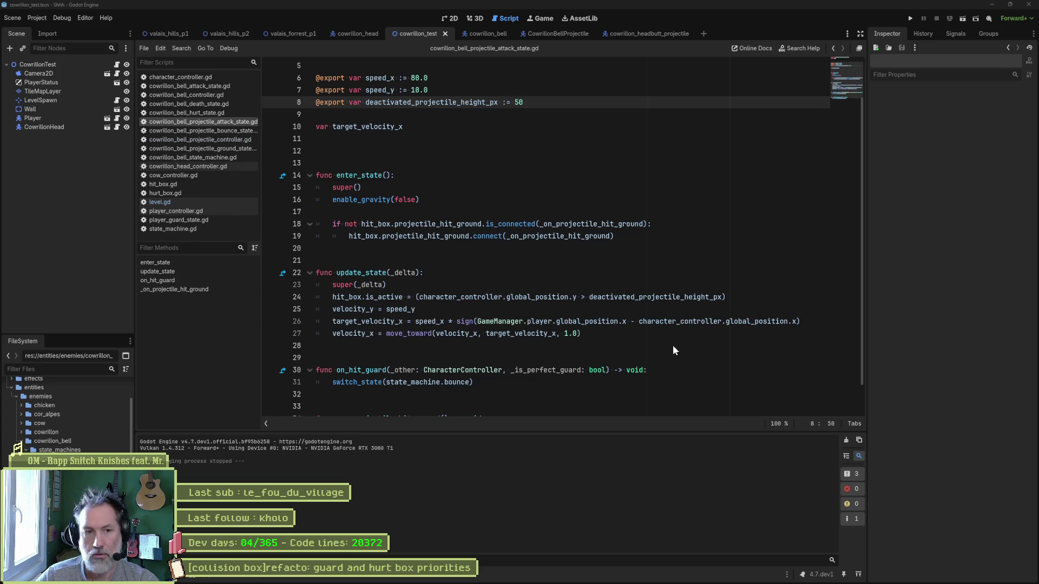
click(622, 333)
key(F6)
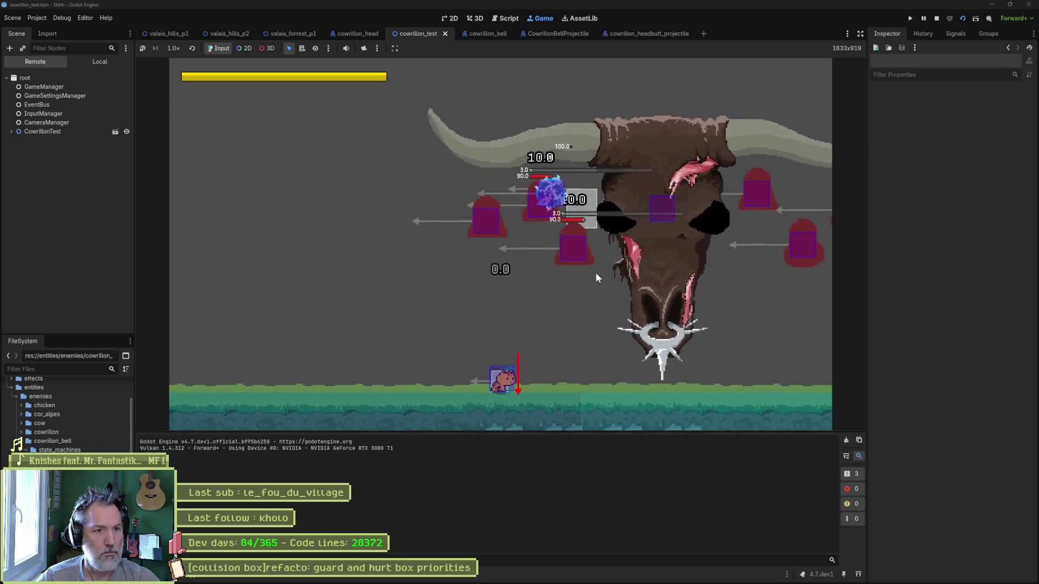
key(F8)
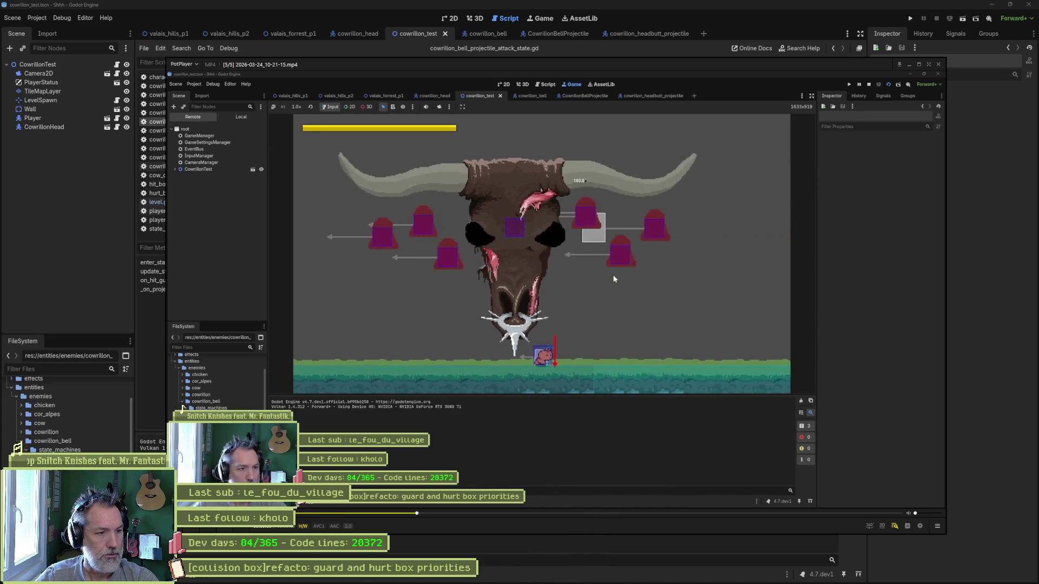
Step: Step the replay frame by frame around the projectile, close it, and select the height value 50
key(space)
key(space)
key(space)
key(f)
key(f)
key(f)
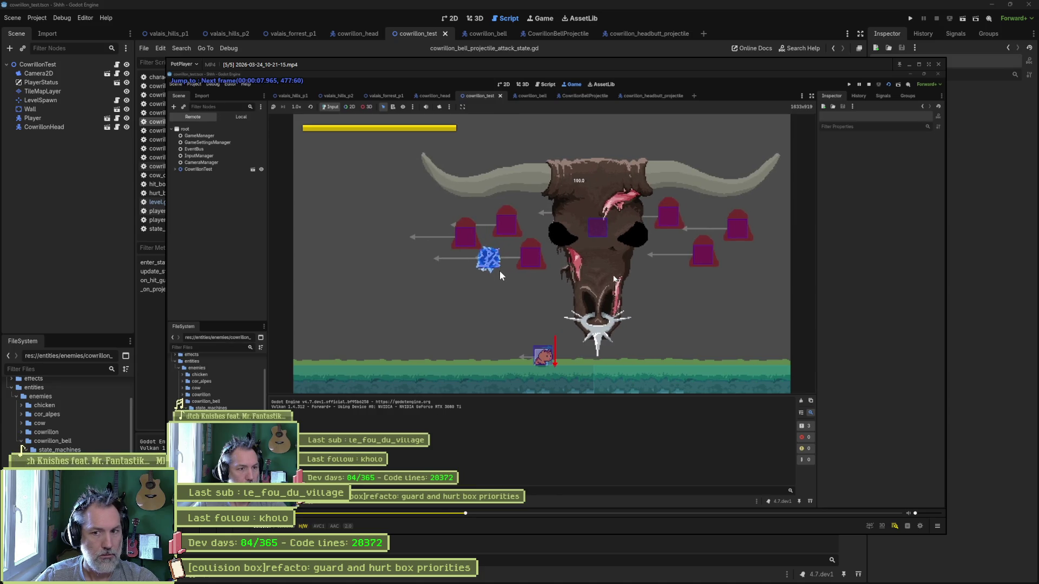
key(f)
key(f)
key(f)
key(f)
key(f)
key(f)
key(d)
key(d)
key(d)
key(d)
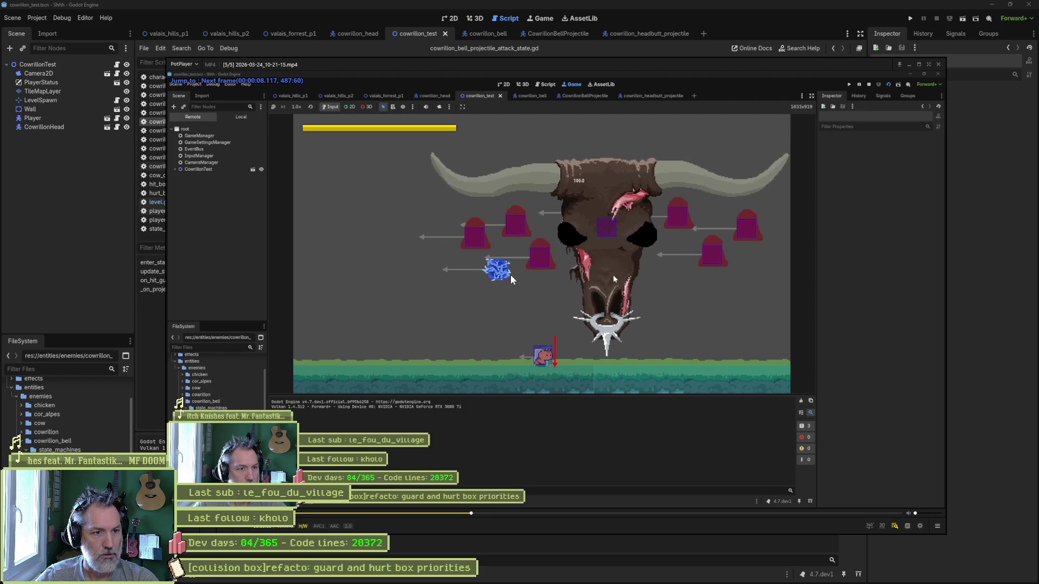
key(f)
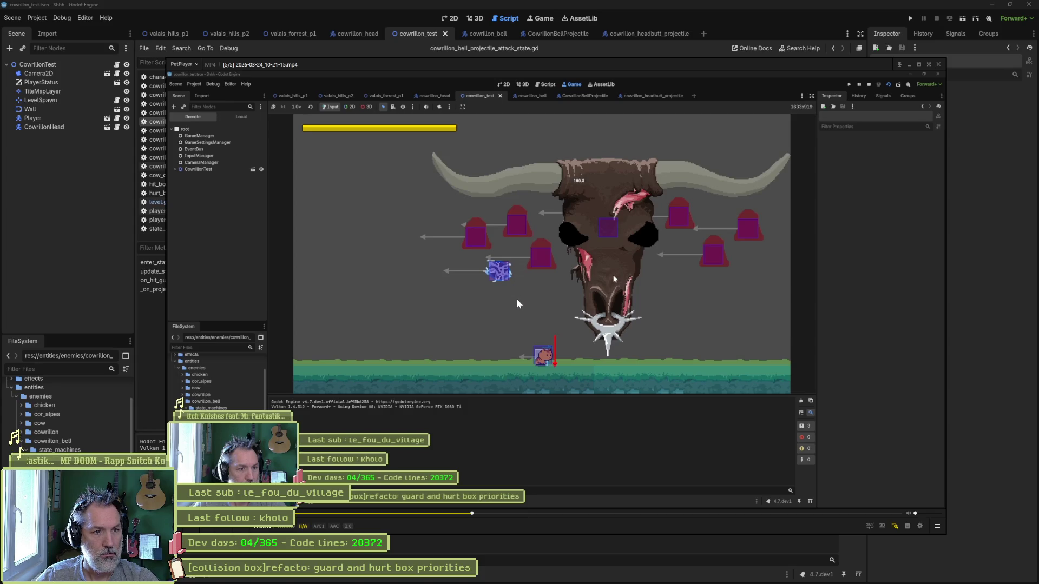
click(939, 65)
double_click(517, 103)
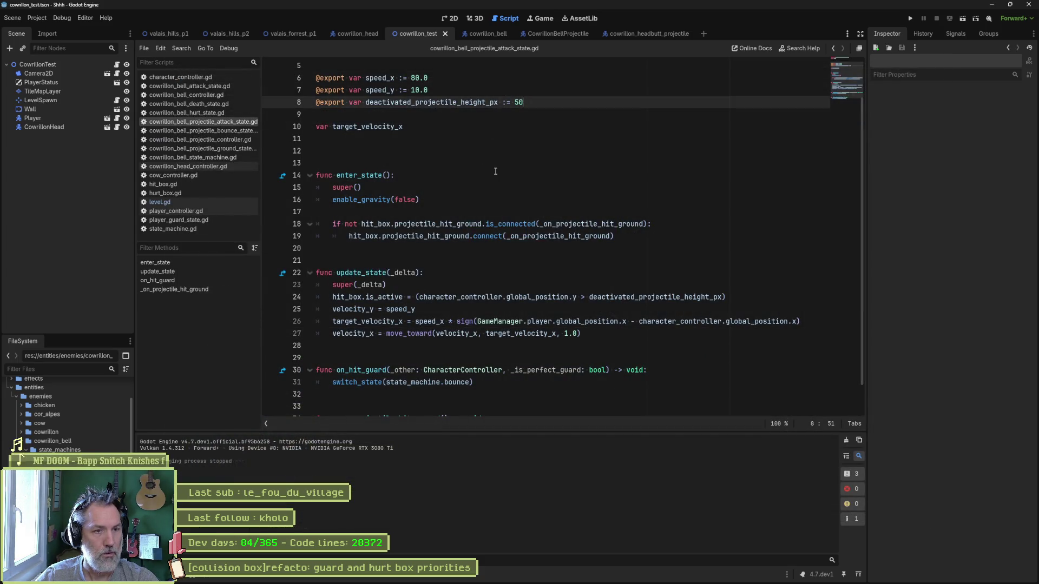
Step: Set deactivated_projectile_height_px to 75 with a comment about not hurting its own bell, save, and run
text(75)
key(ctrl+s)
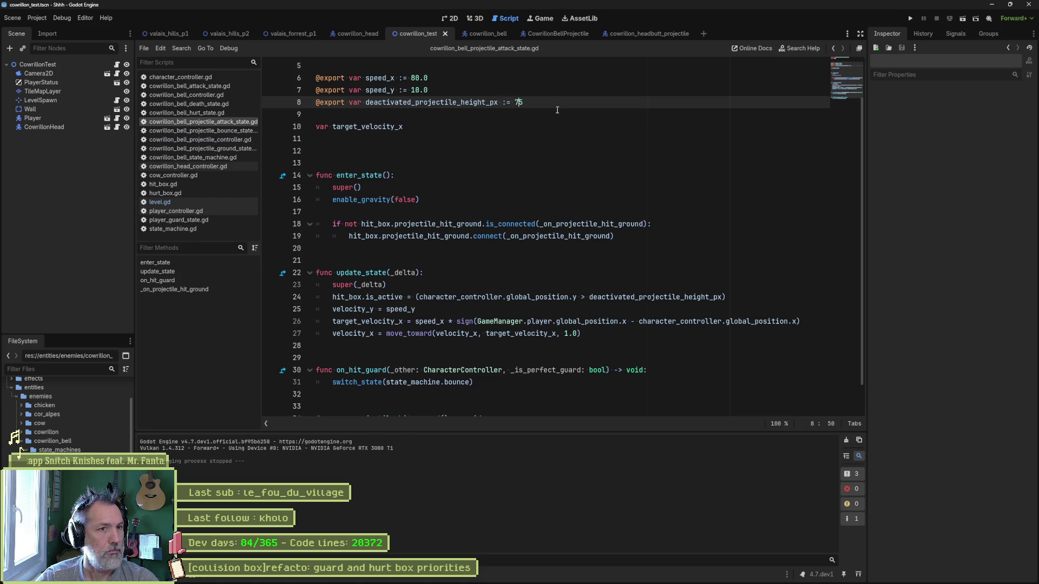
text(# to avoid instant h)
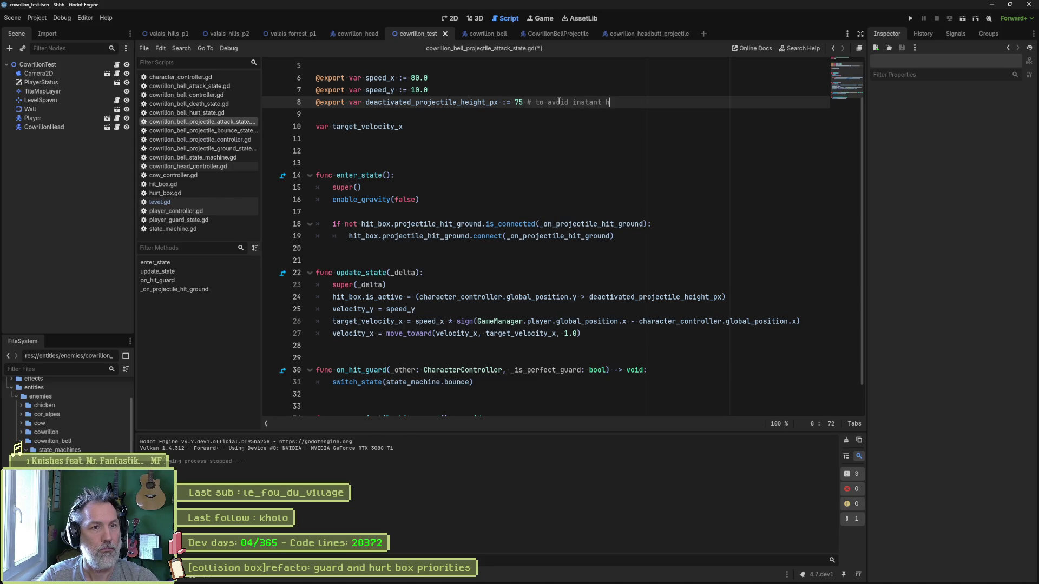
text(own bell)
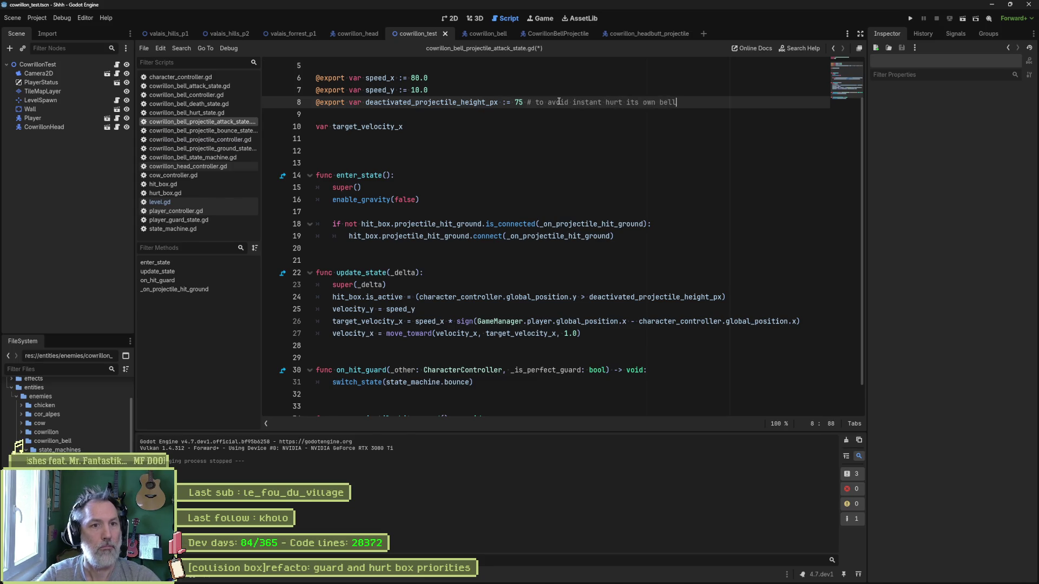
key(ctrl+s)
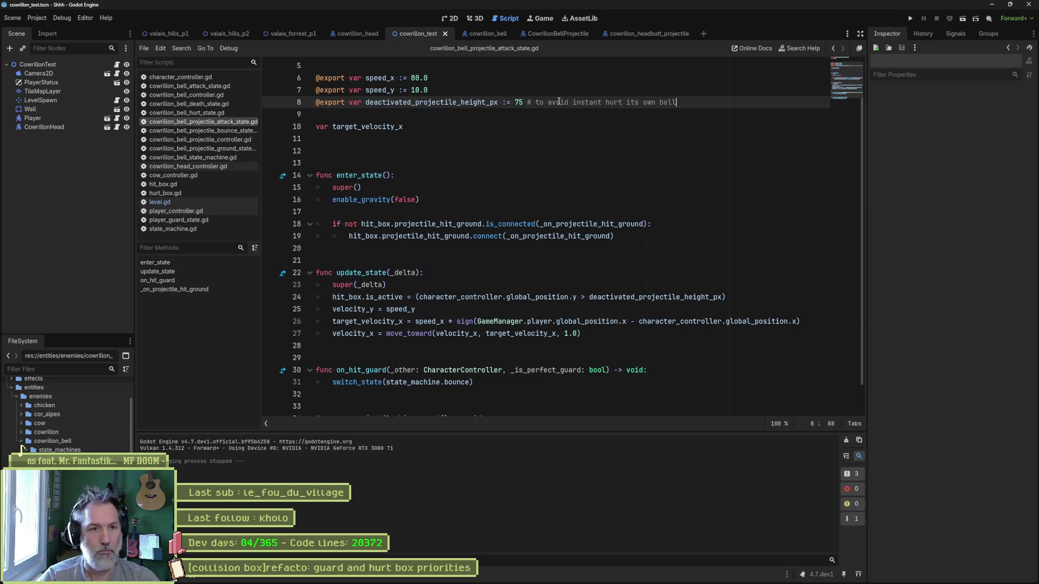
text(others while going)
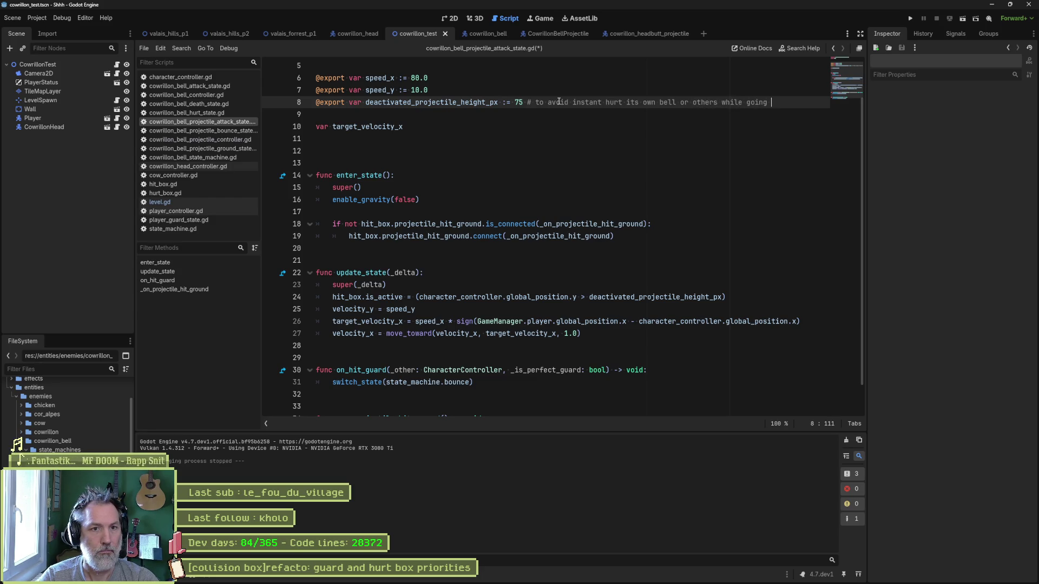
key(ctrl+s)
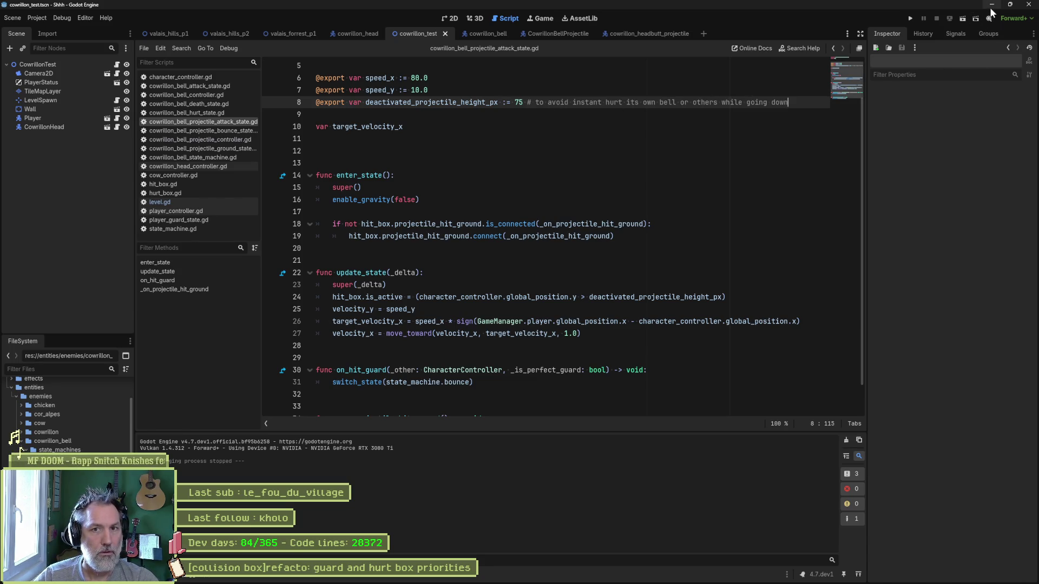
click(720, 233)
key(F6)
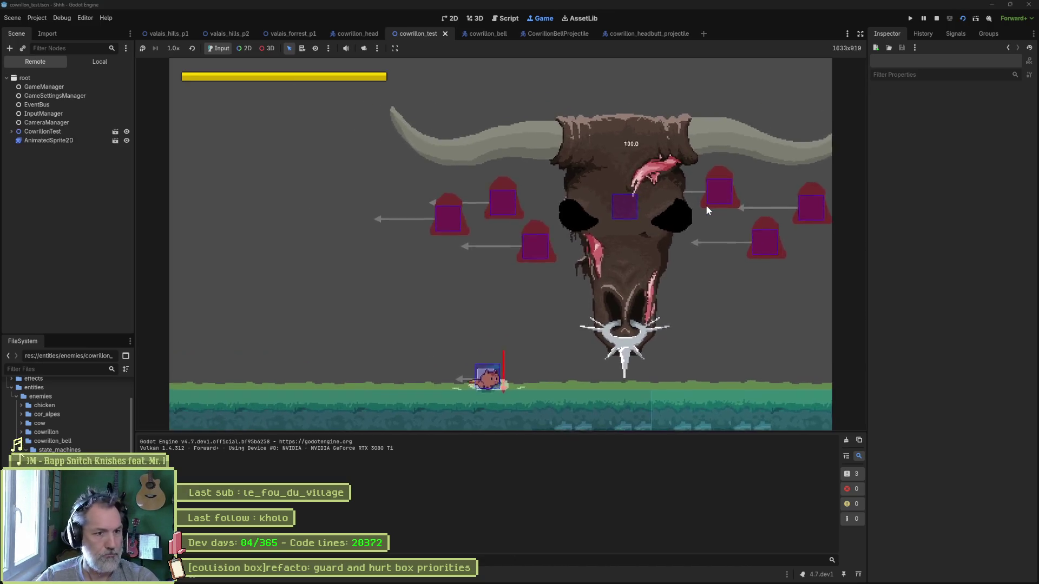
Step: Stop the game, toggle a Debug menu option, and playtest the boss fight again
key(F8)
click(55, 16)
click(81, 54)
key(F6)
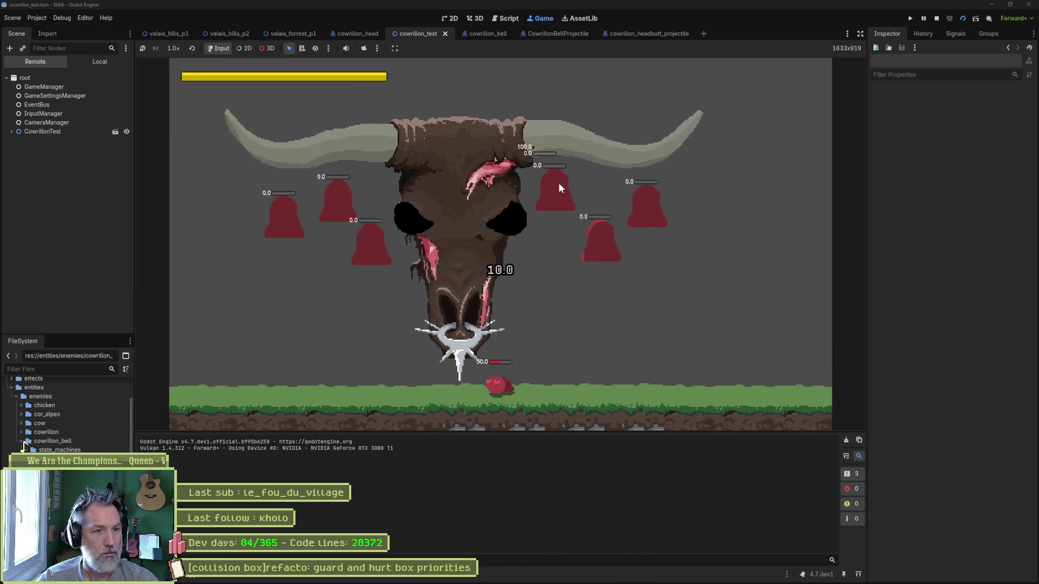
key(F8)
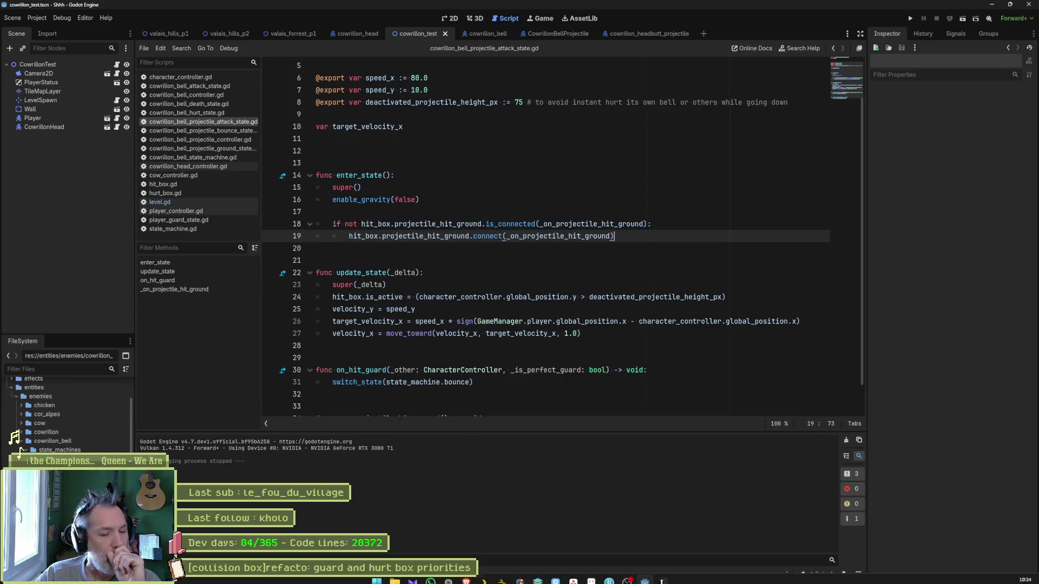
Step: In Asana, select the full '[collision box]refacto: guard and hurt box priorities' task title
key(alt+Tab)
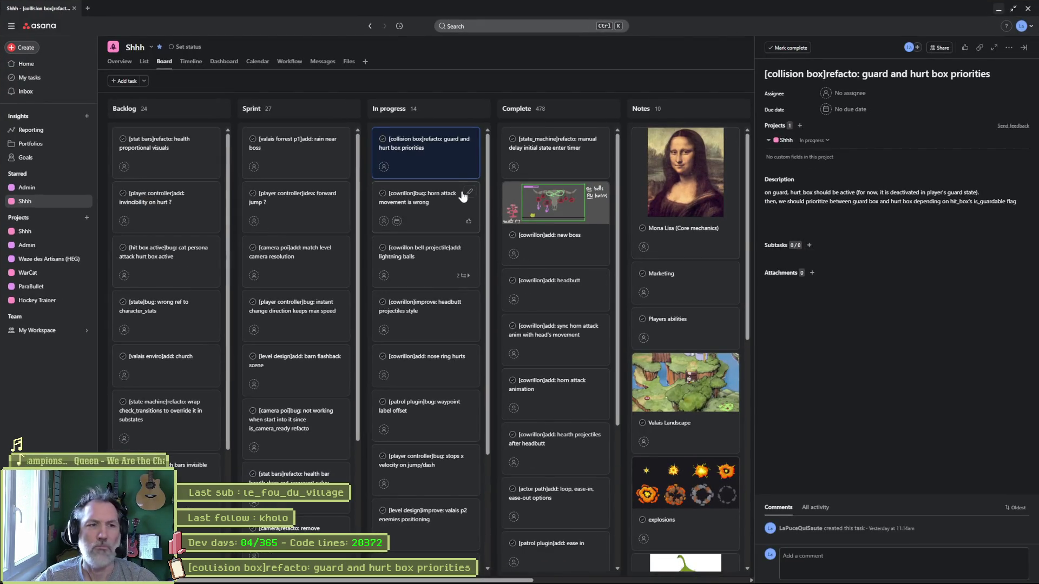
click(877, 74)
key(ctrl+a)
key(ctrl+c)
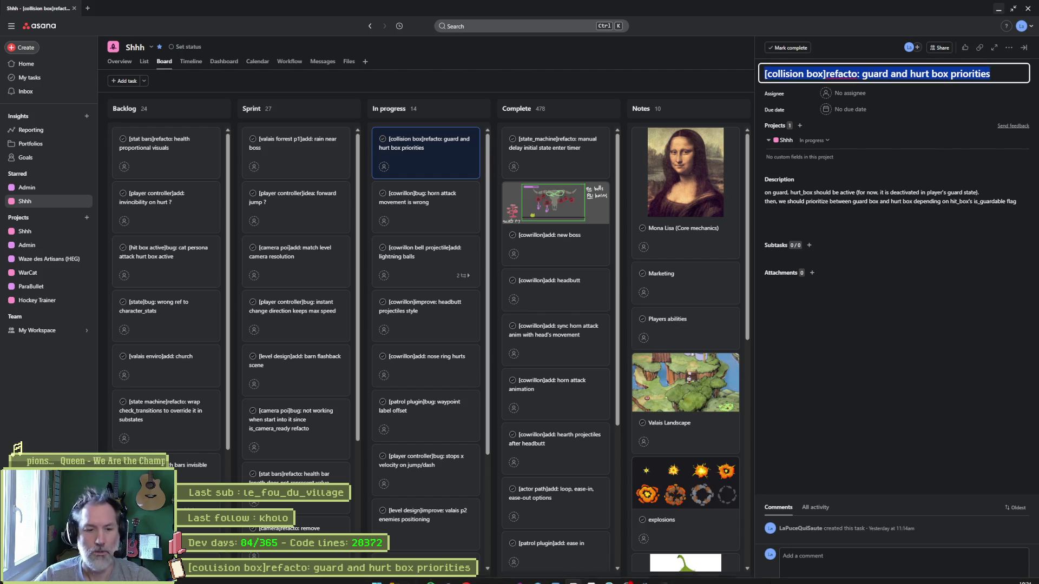
Step: Append '& [collision box]refactored: guard and hurt box priorities' to the Fork commit summary, then drag its card toward Complete
click(610, 577)
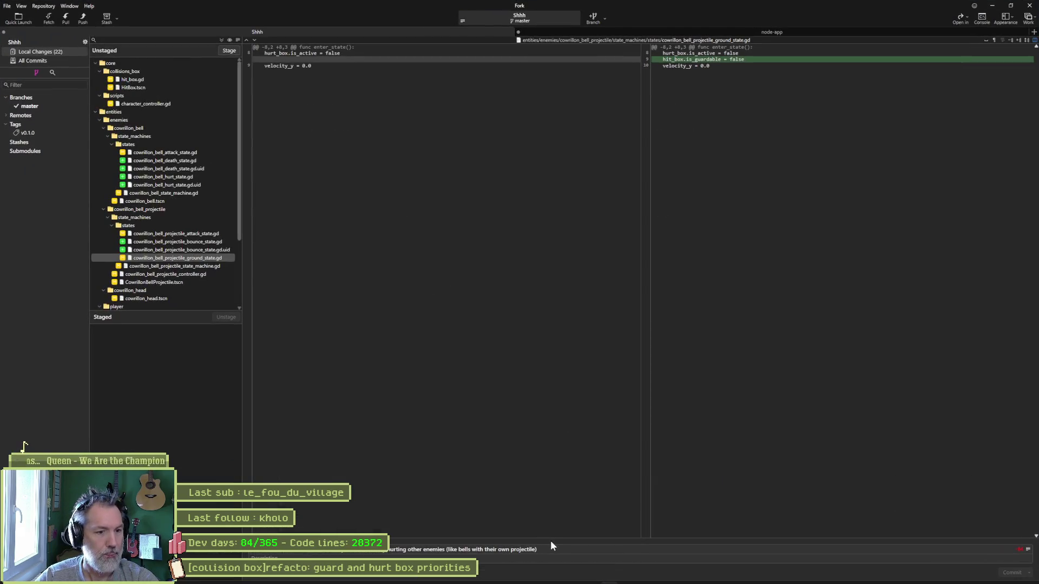
text(&)
key(ctrl+v)
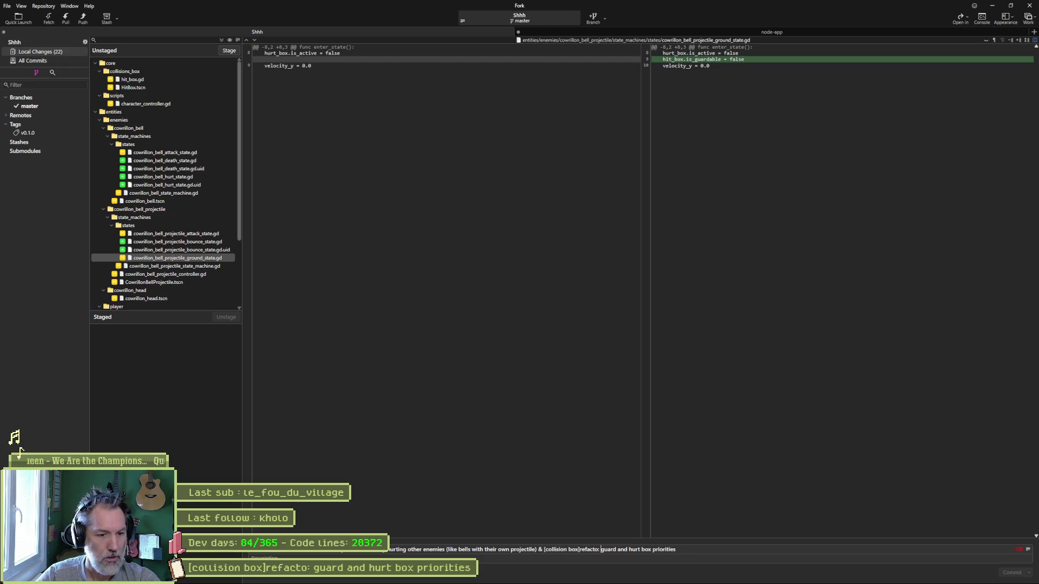
text(red)
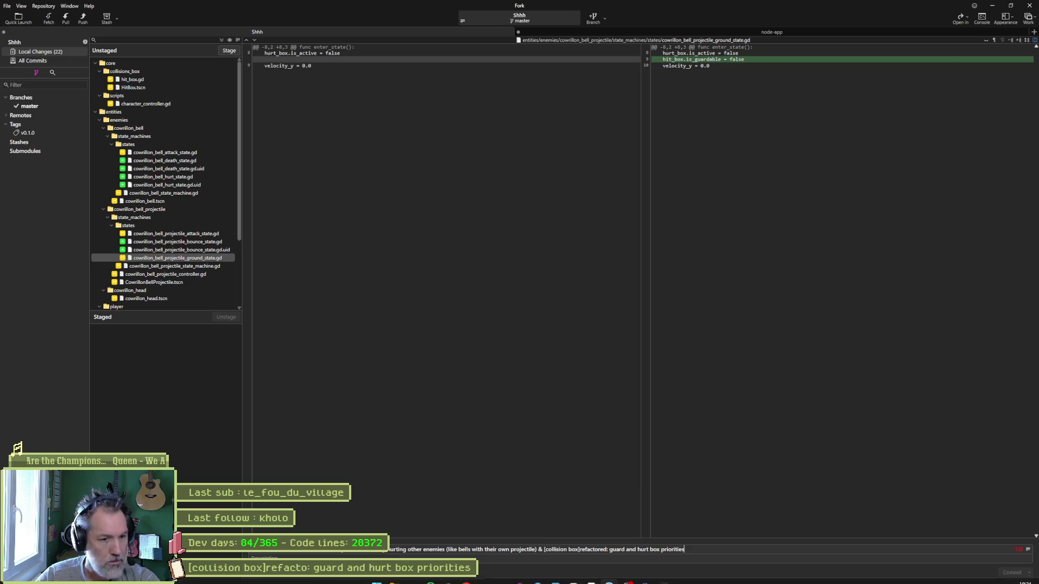
mouse_move(621, 578)
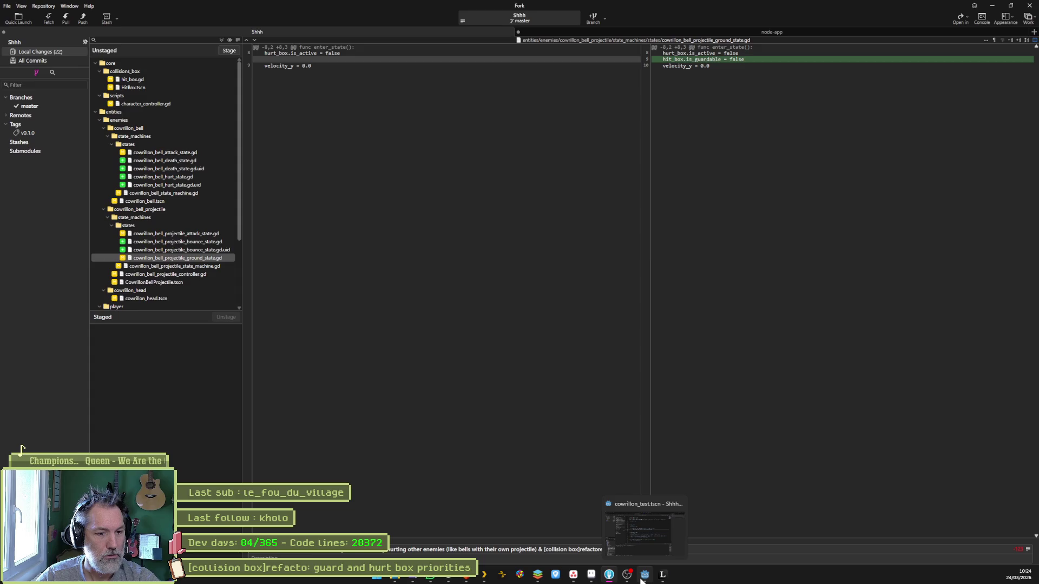
click(573, 577)
drag(433, 165, 558, 159)
Step: Drop the finished card in Complete, move lightning balls to the top of In progress, and select its title
click(420, 151)
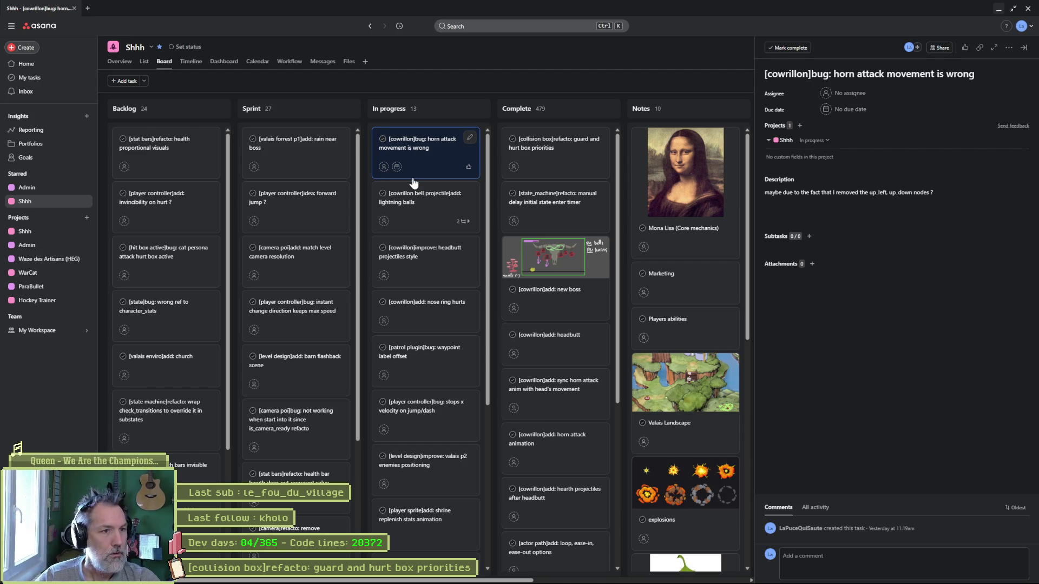
drag(428, 202, 428, 147)
click(427, 148)
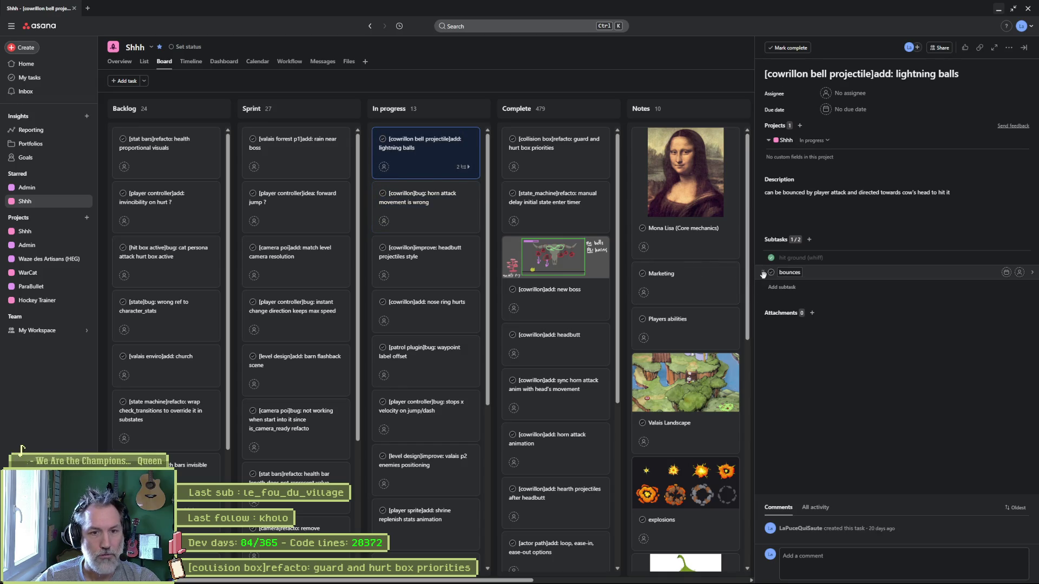
triple_click(866, 73)
key(ctrl+c)
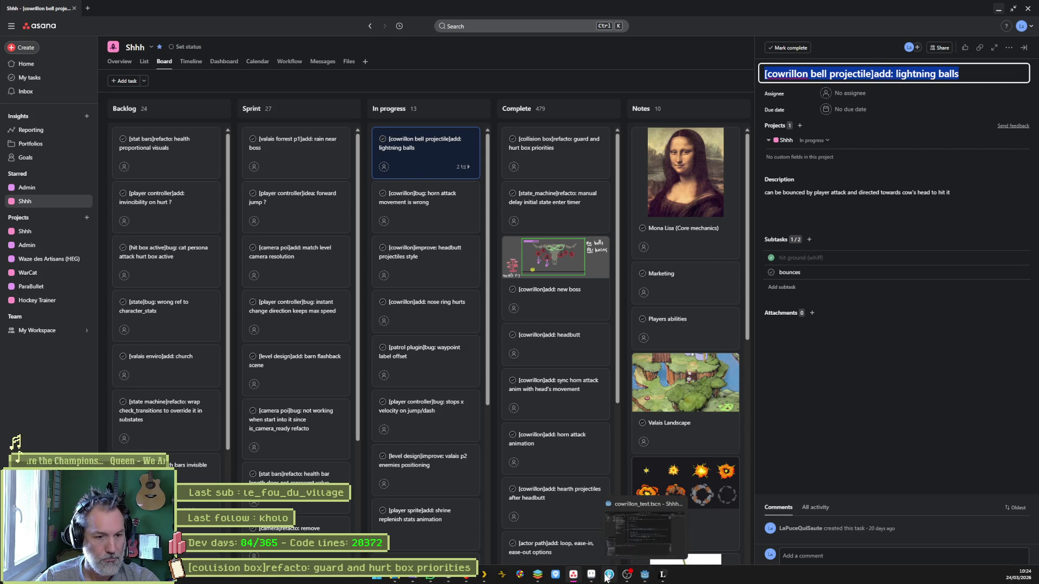
click(643, 576)
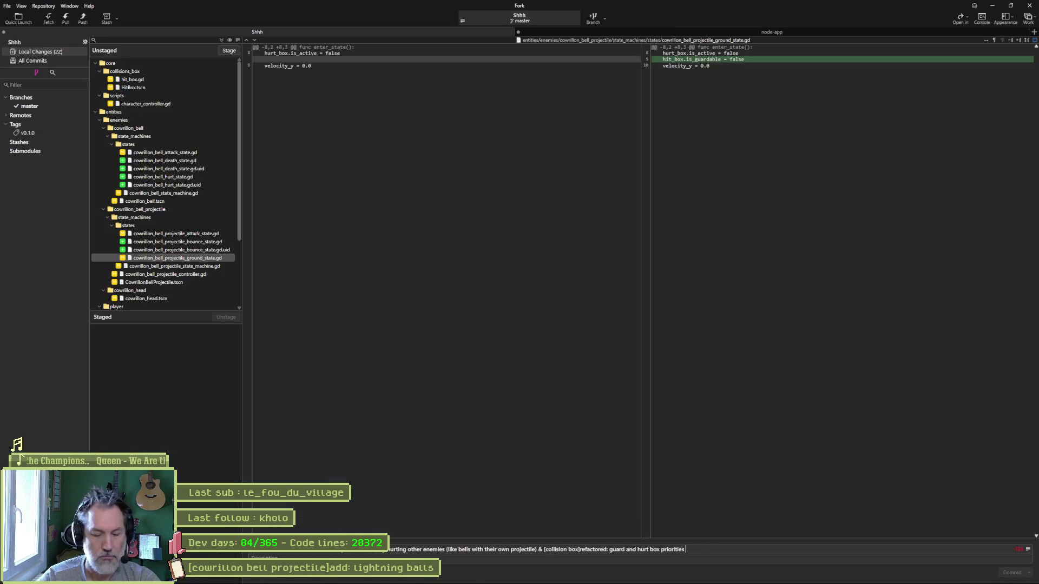
Step: Paste the lightning balls title so the summary ends 'added: lightning balls (bounce)'
key(ctrl+v)
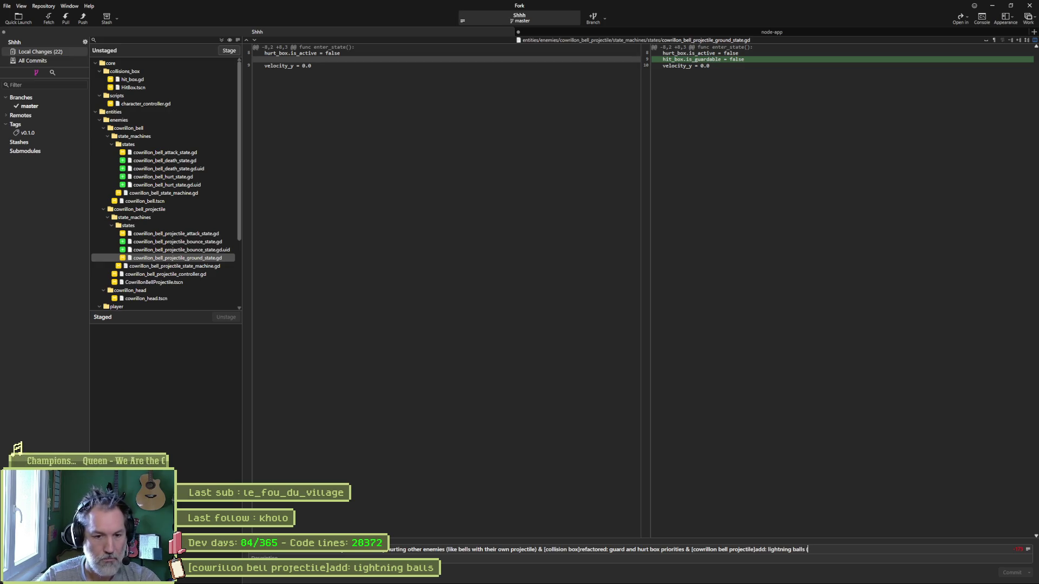
text(bounce)
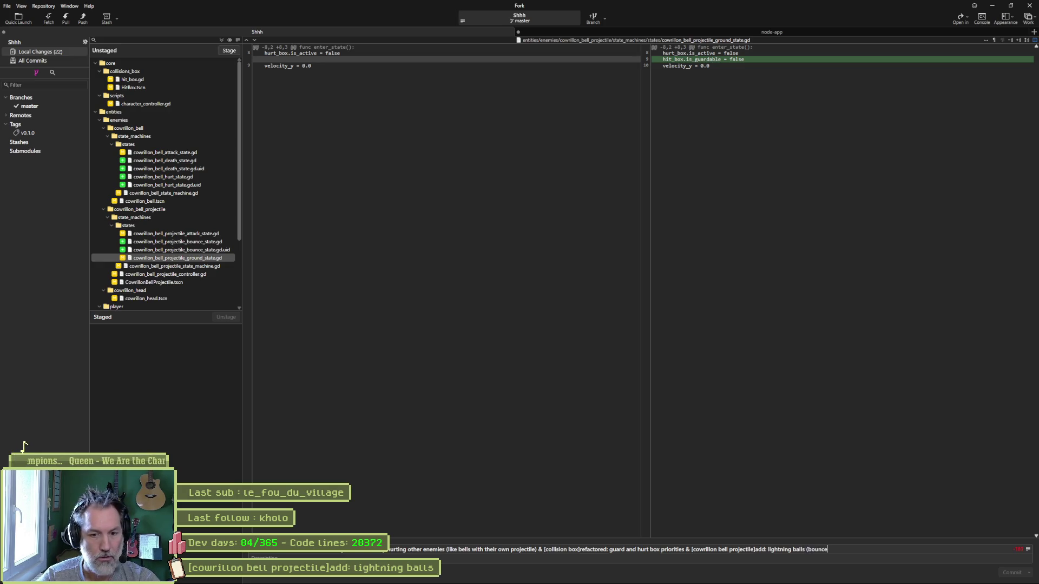
text())
click(768, 549)
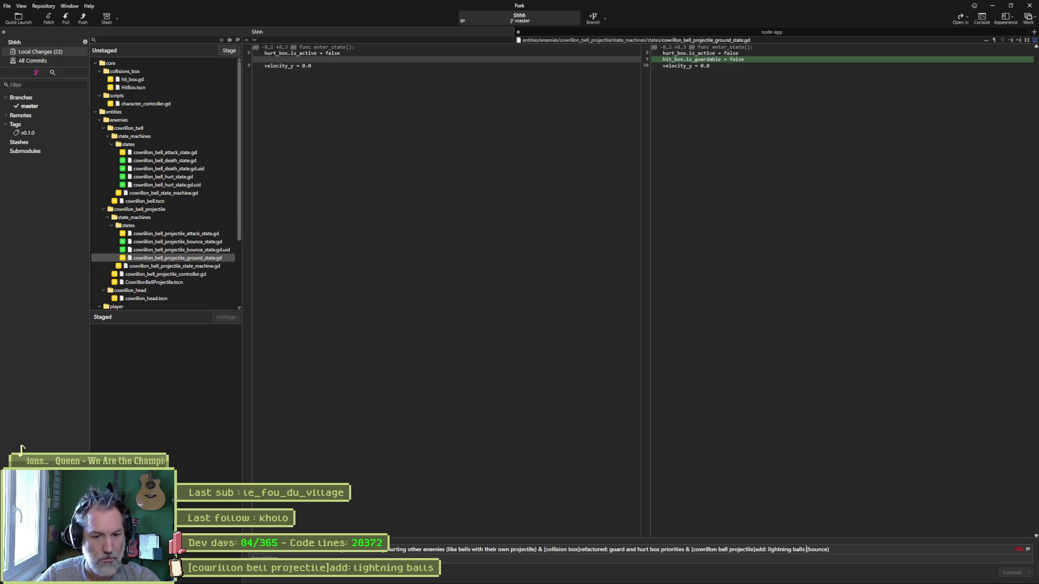
text(ed)
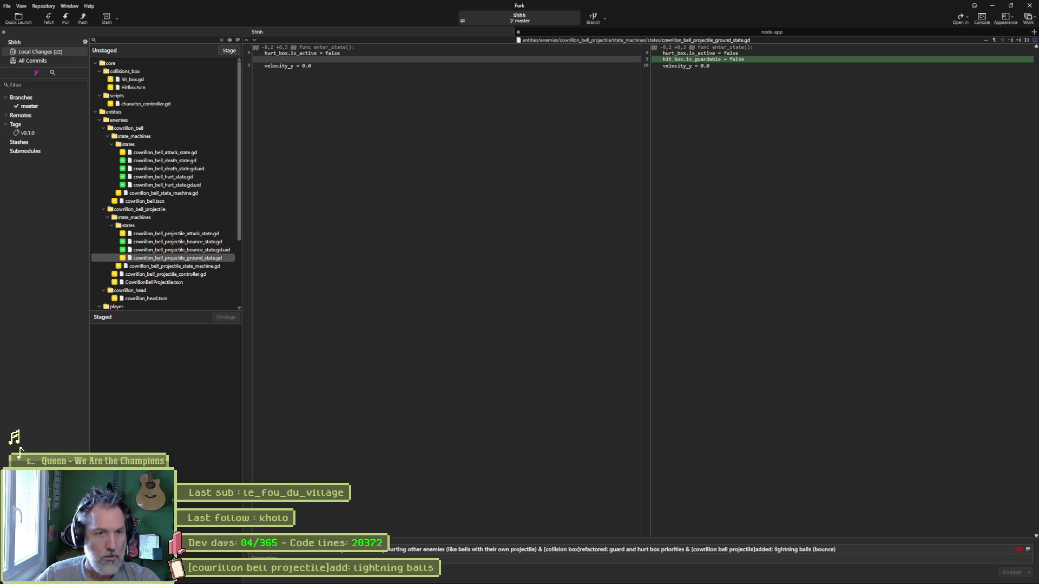
key(alt+Tab)
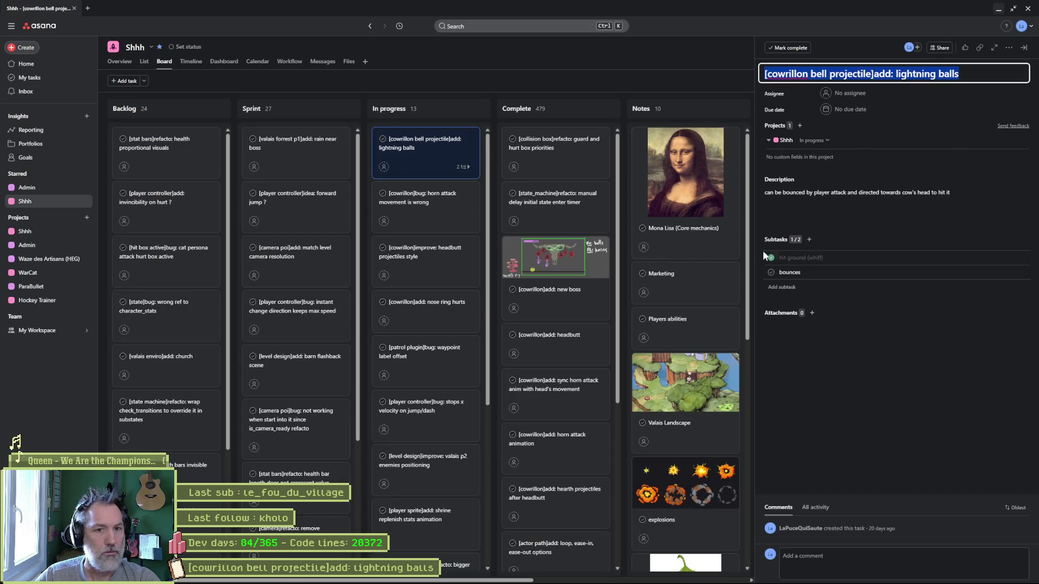
Step: Check off the bounces subtask and move the lightning balls card to Complete
click(770, 273)
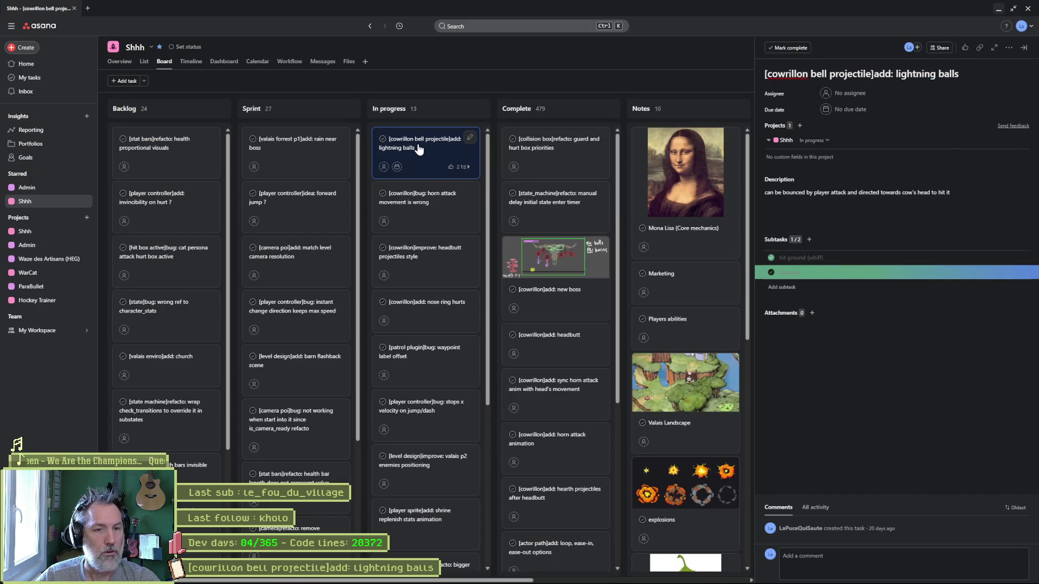
drag(418, 149, 551, 149)
scroll(422, 211, down, 4)
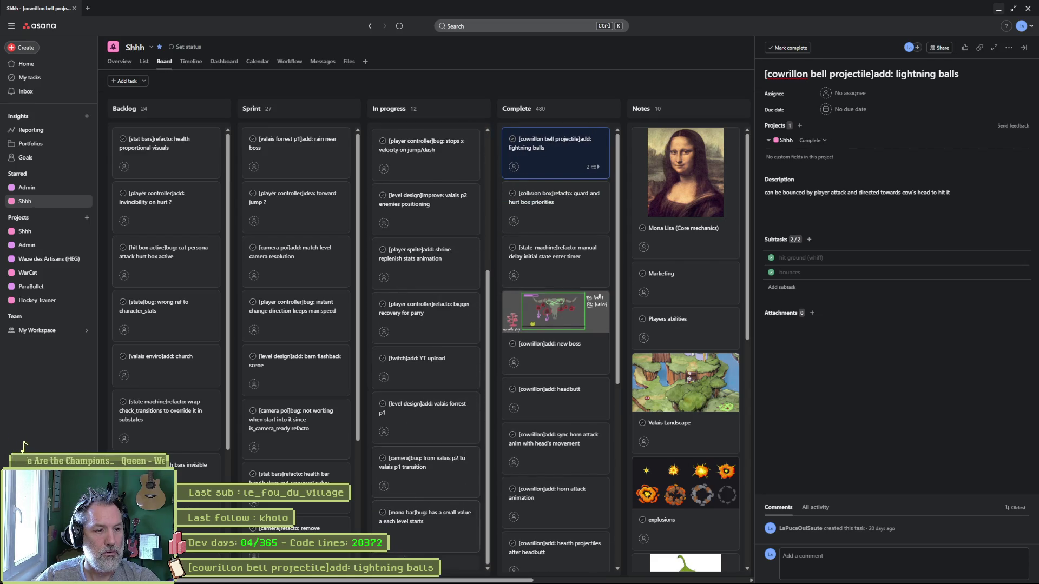
Step: Add a '[cowrillon]add: bell death' task described as destroying the bell when hurt multiple times, placed atop In progress
click(433, 563)
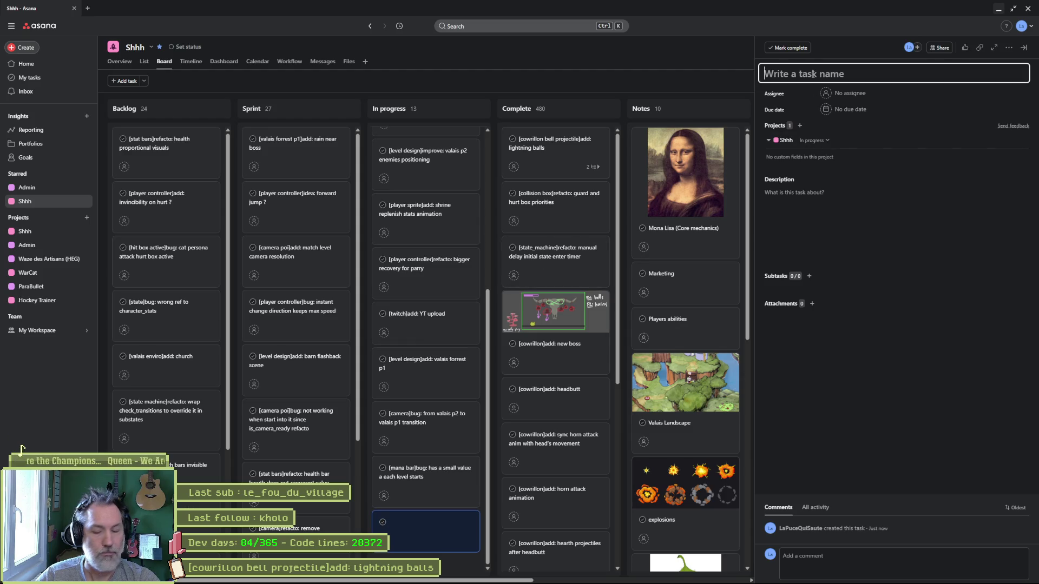
text([cowrillon]add:)
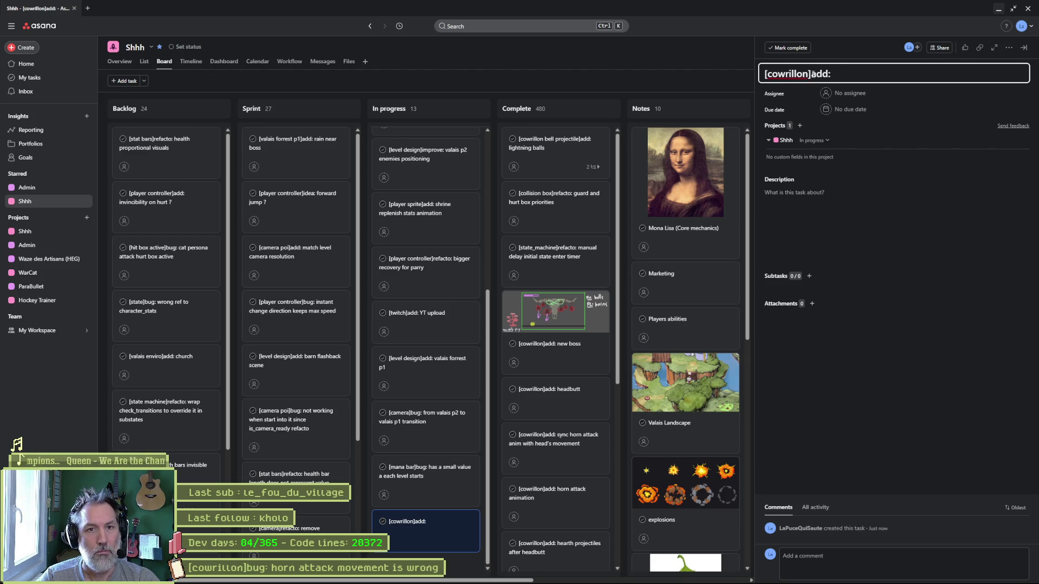
text(death)
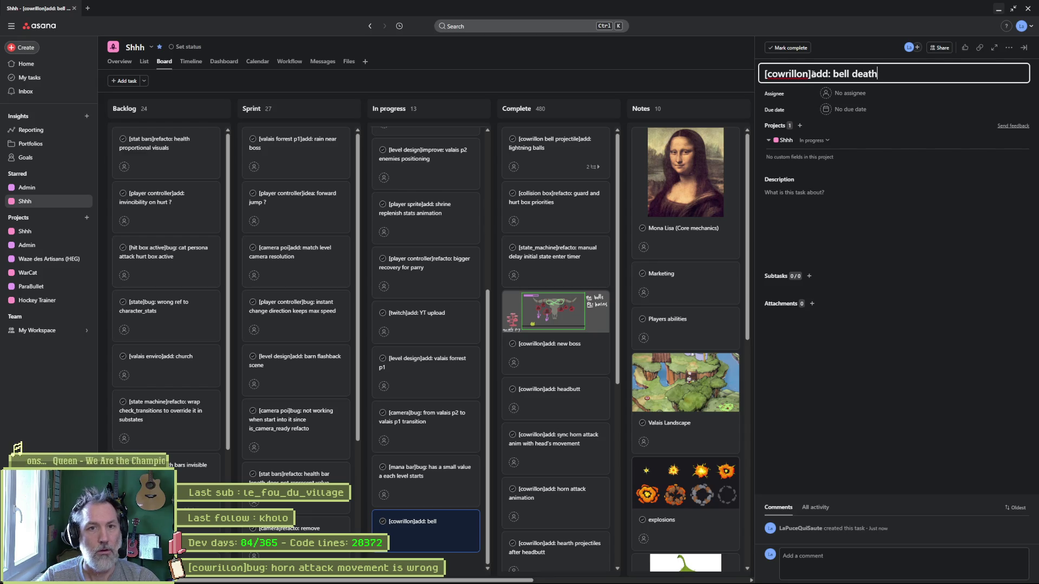
click(864, 202)
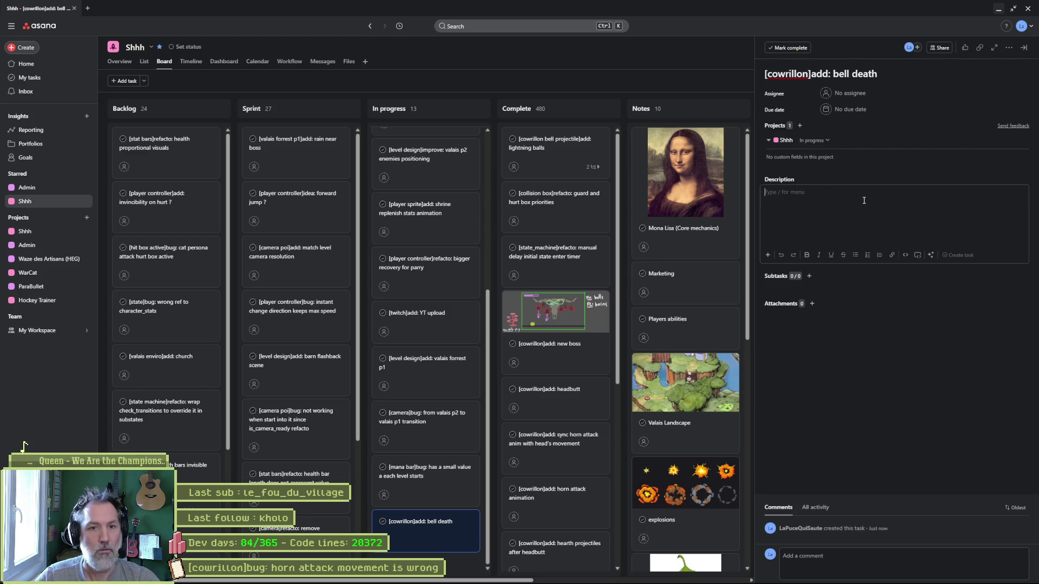
text(when h)
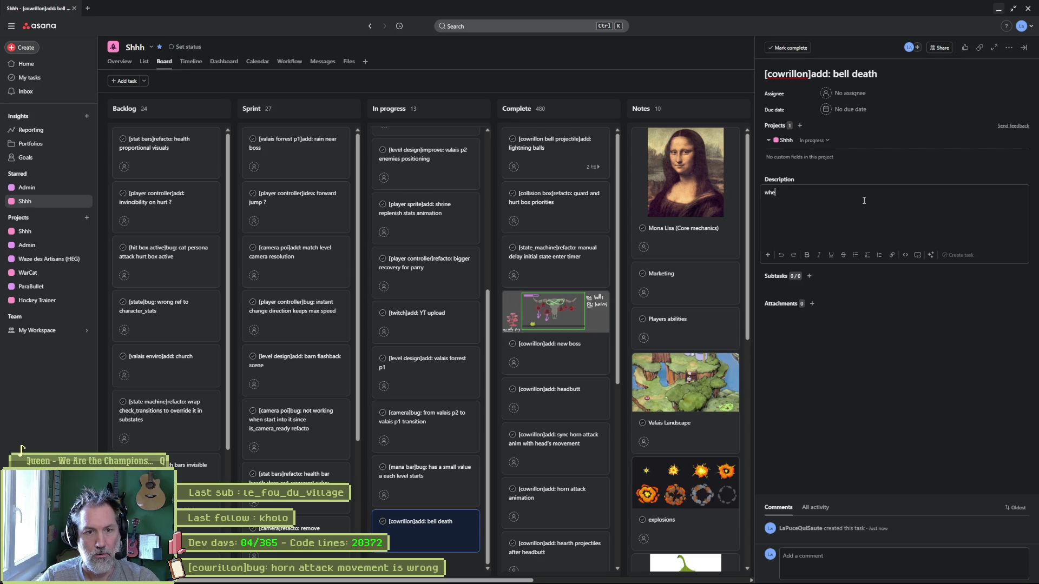
text(urt multiple times, destroy bell)
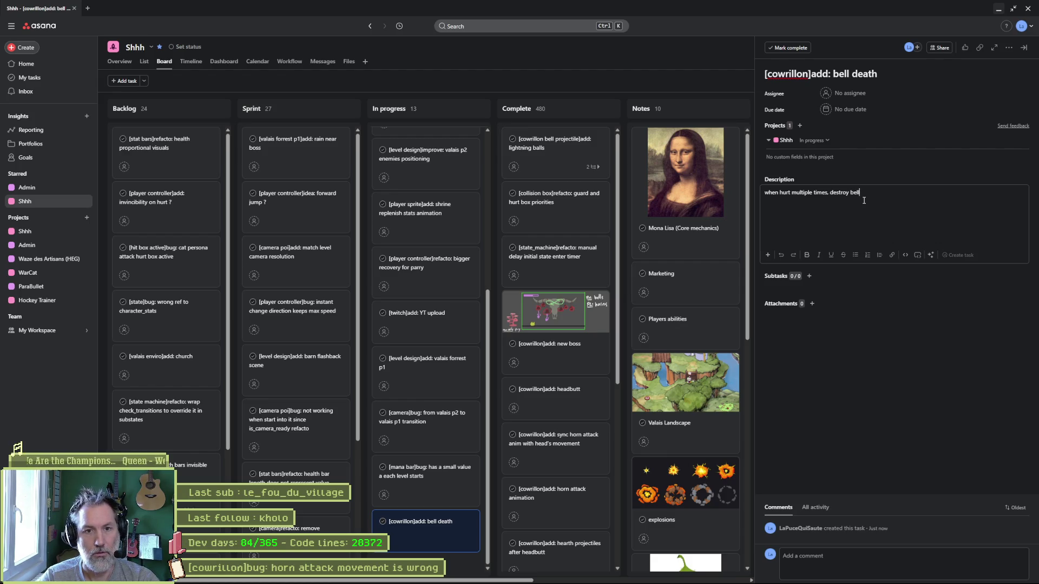
key(Return)
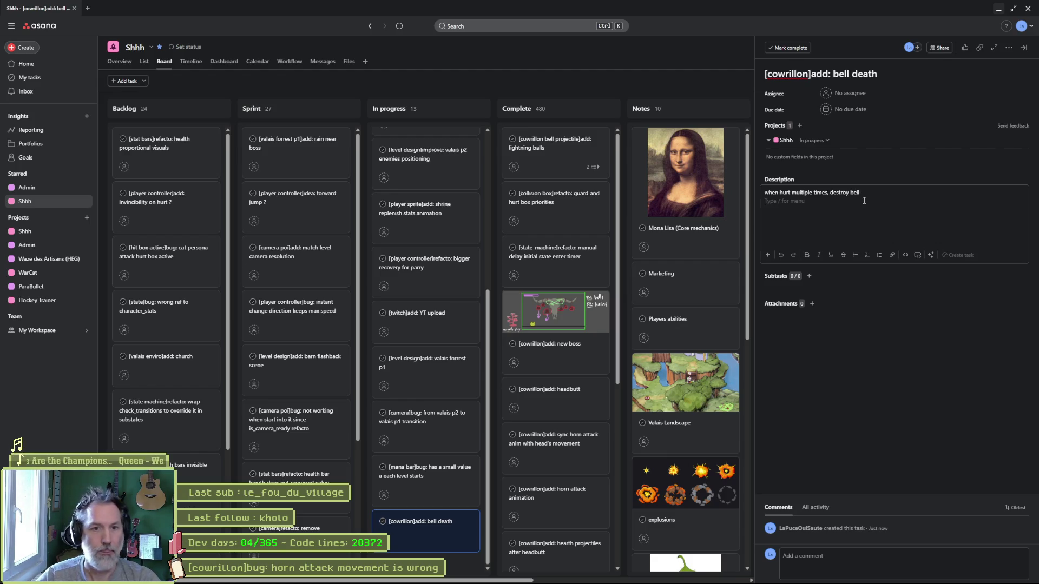
drag(425, 523, 425, 137)
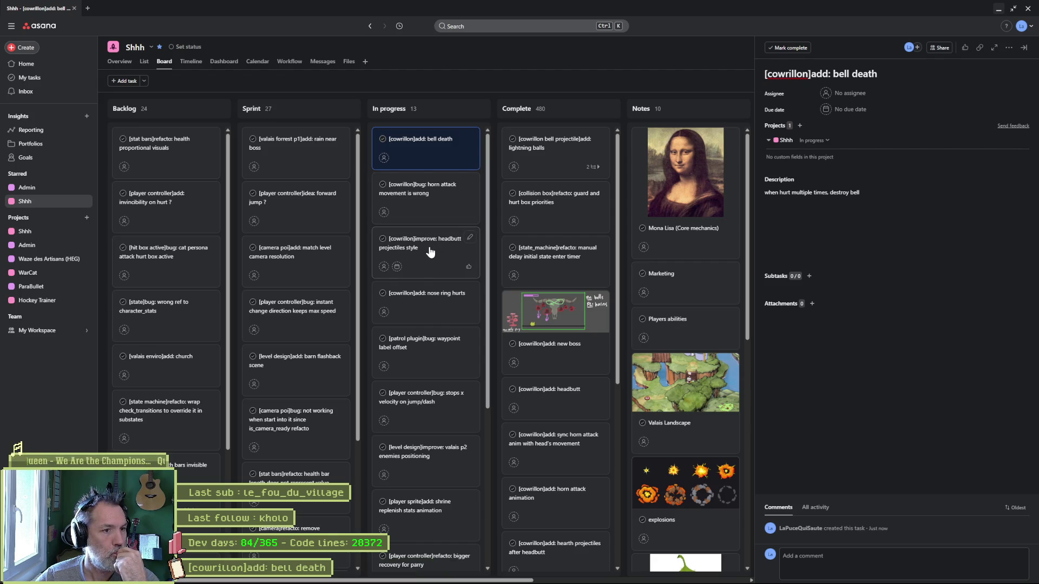
key(alt+Tab)
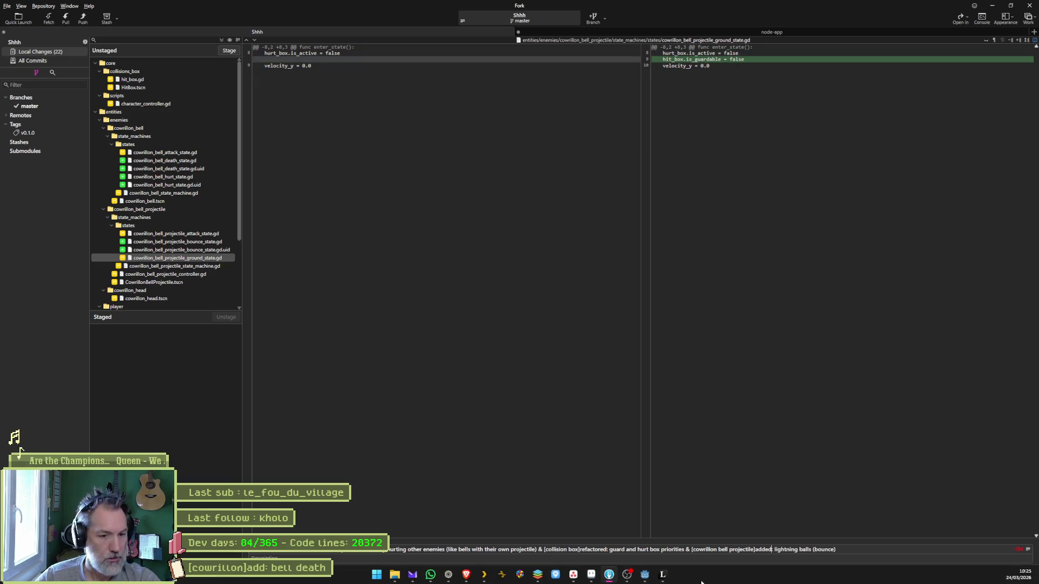
Step: Read the diffs for hit_box.gd, HitBox.tscn, character_controller.gd and the bell attack, death, hurt, state-machine and projectile attack scripts
click(147, 80)
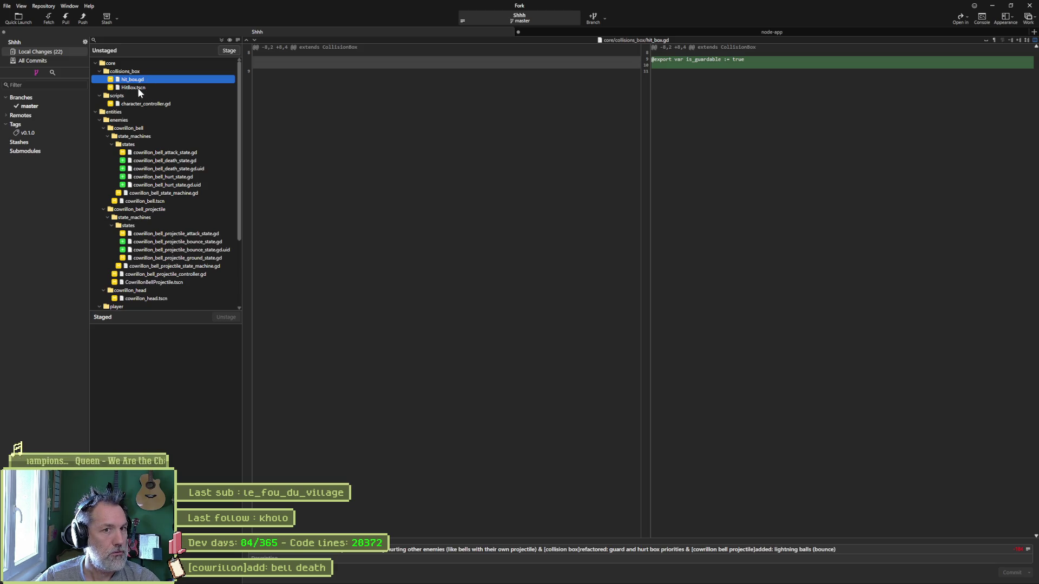
click(138, 89)
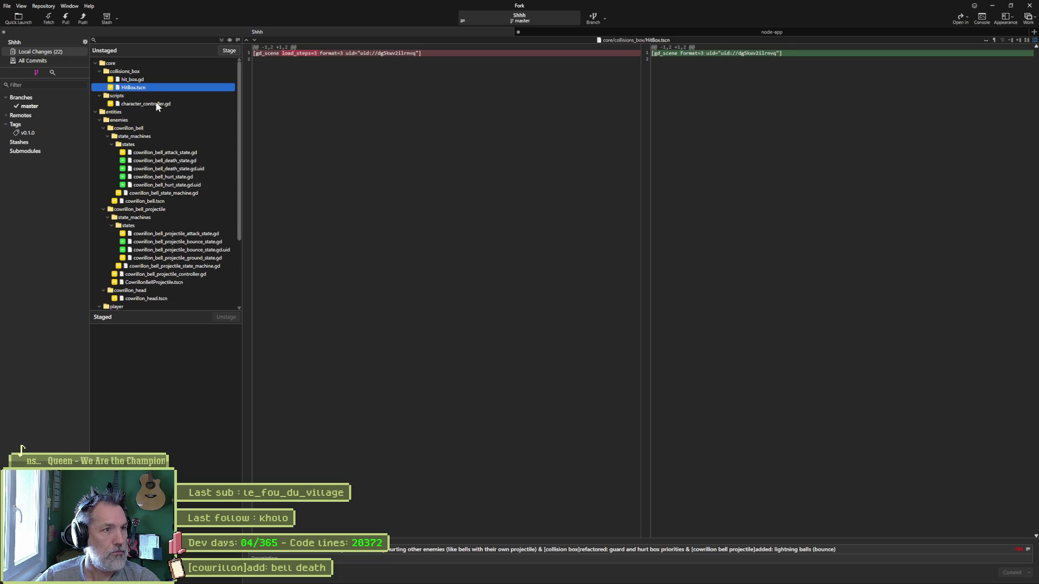
click(156, 105)
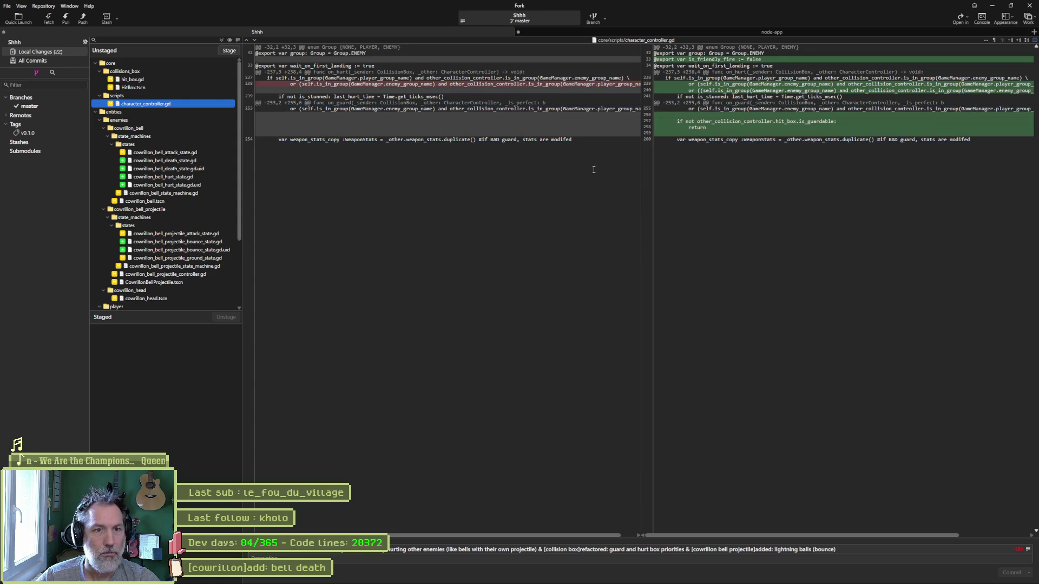
click(193, 154)
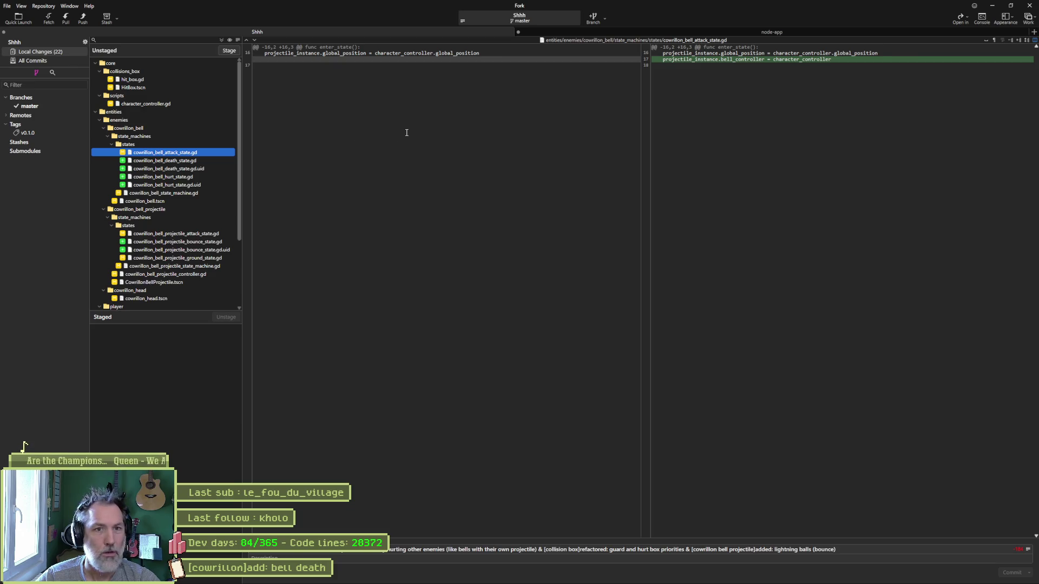
click(180, 161)
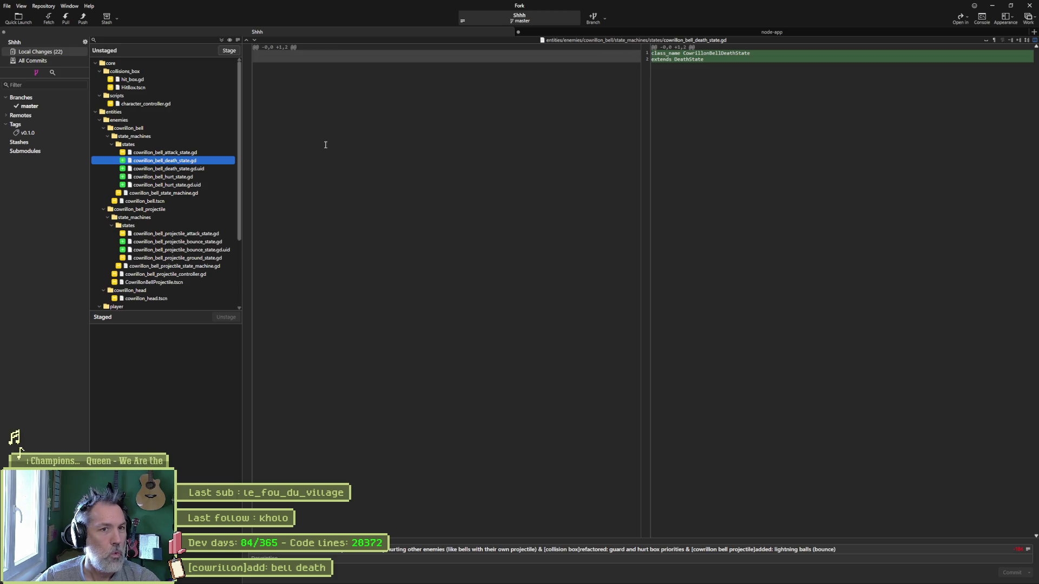
click(190, 177)
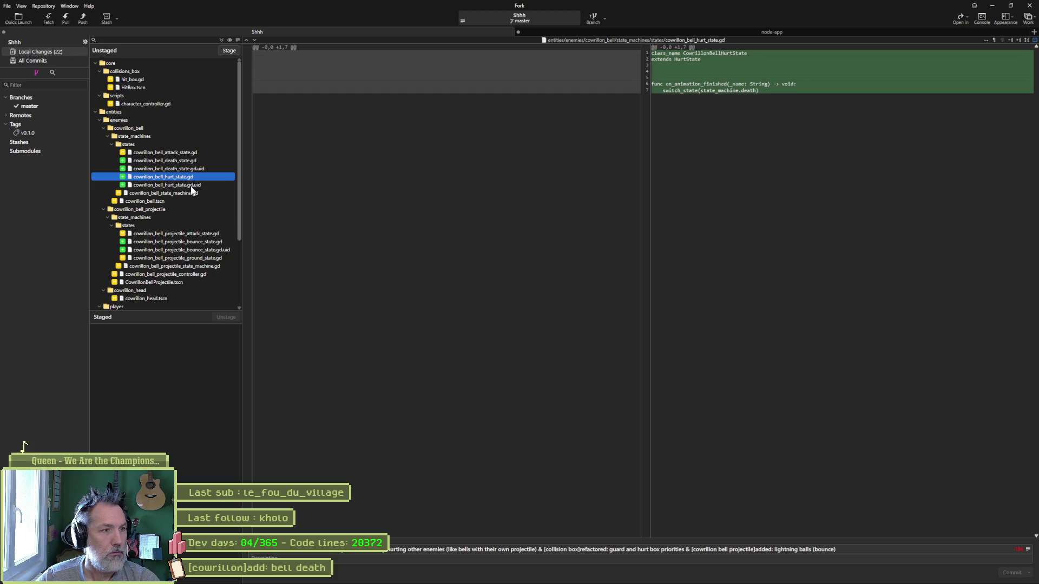
click(189, 193)
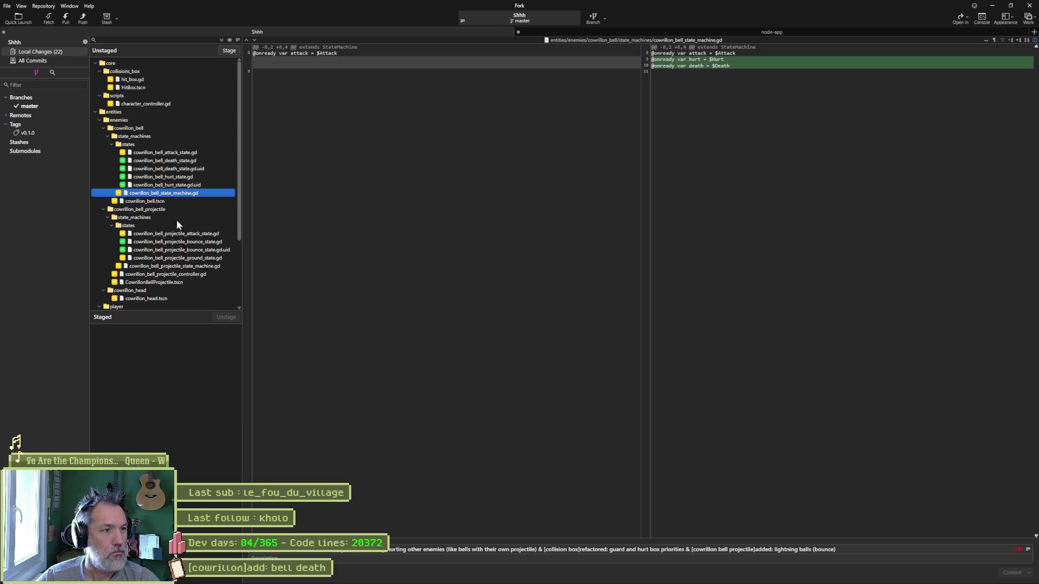
click(199, 237)
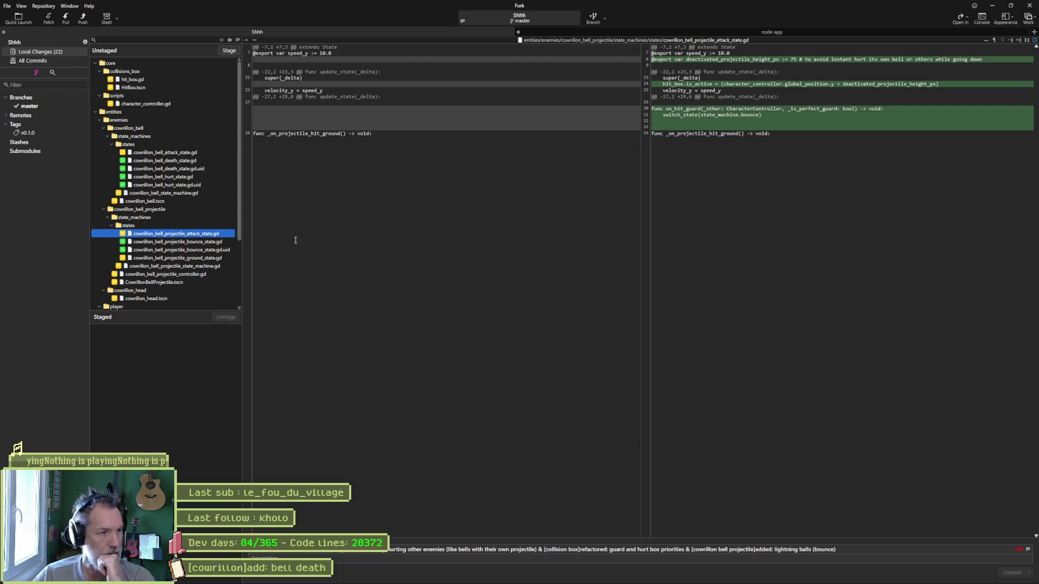
Step: Review the bell projectile bounce, ground, state machine and controller diffs, then player_guard_state.gd
click(214, 242)
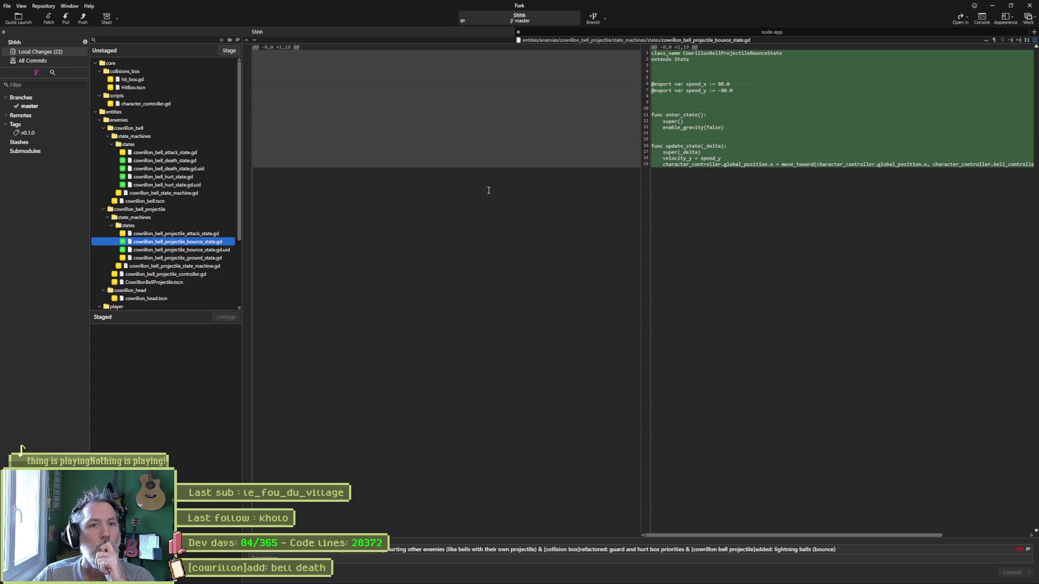
mouse_move(677, 166)
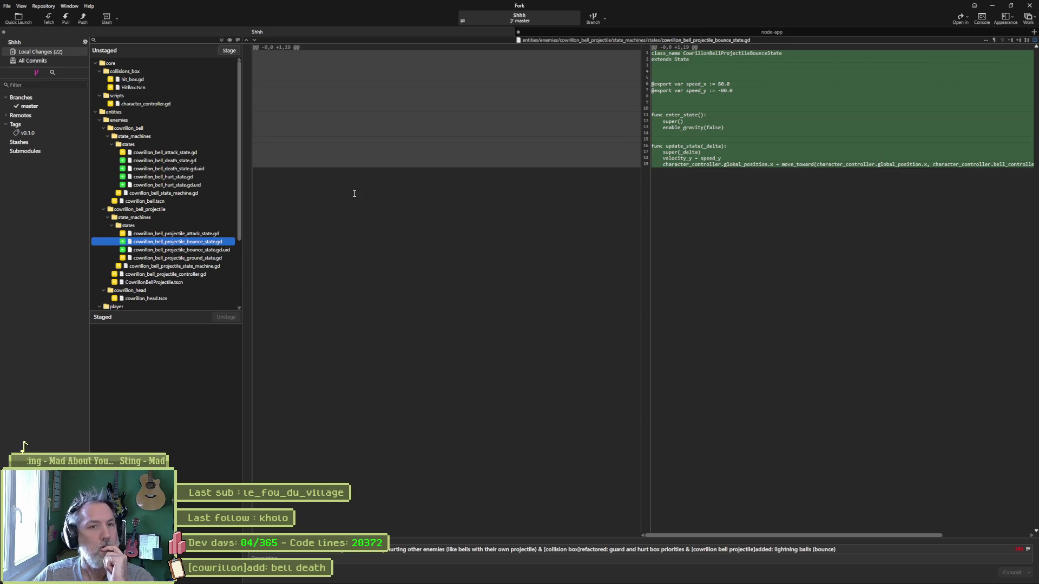
click(192, 258)
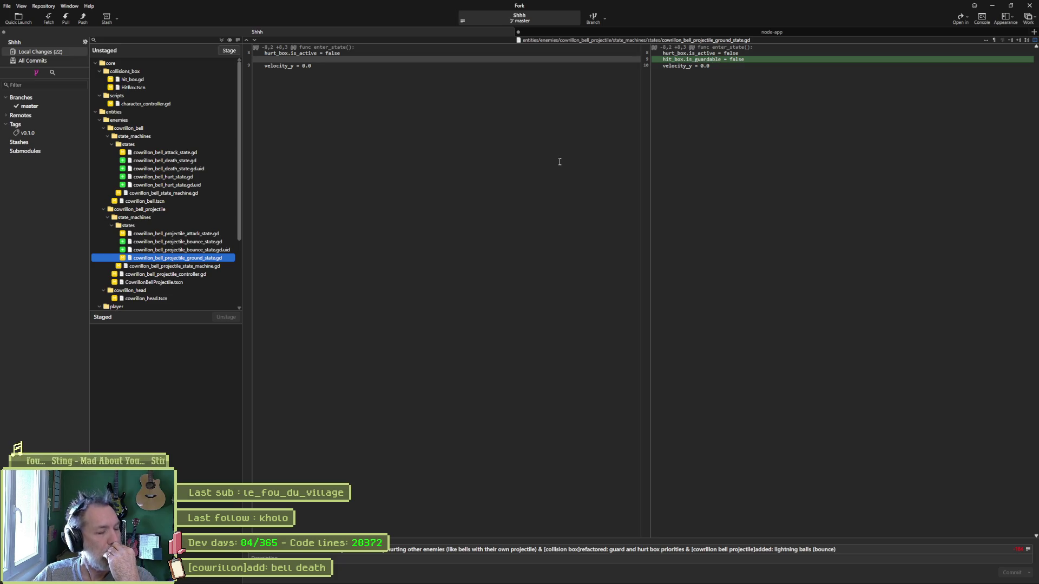
click(201, 268)
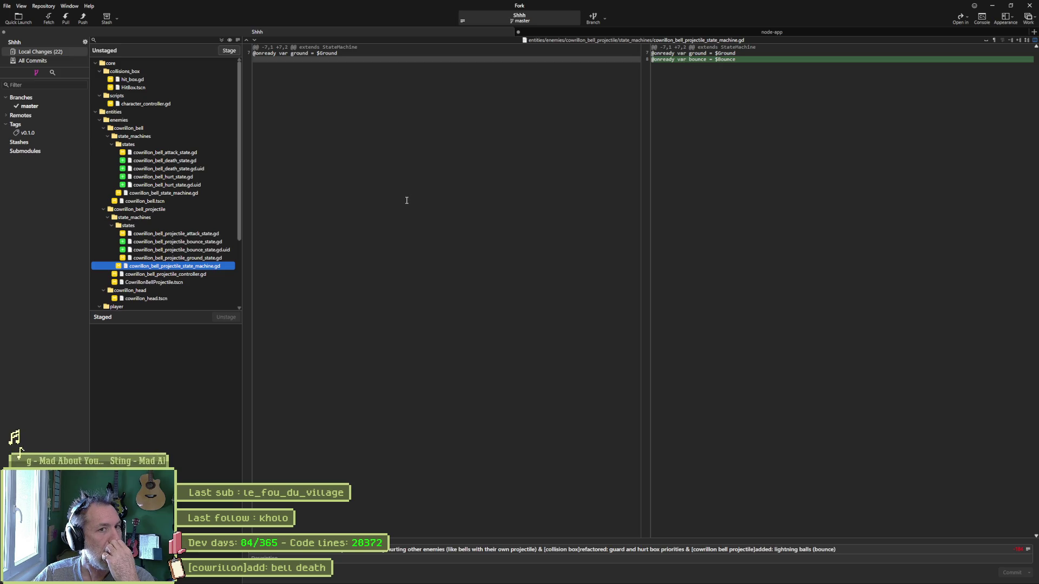
click(202, 274)
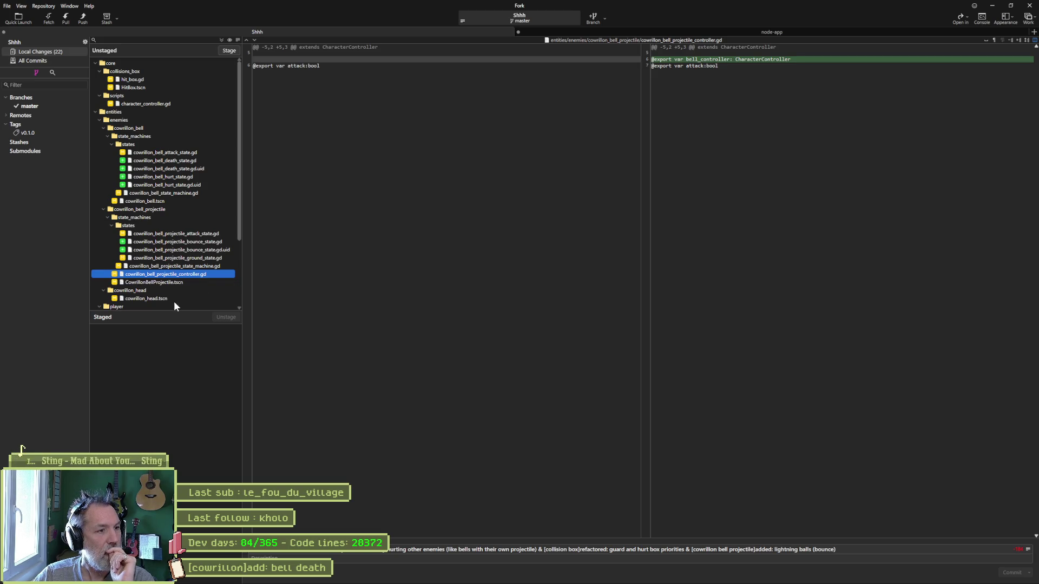
scroll(172, 295, down, 2)
click(164, 283)
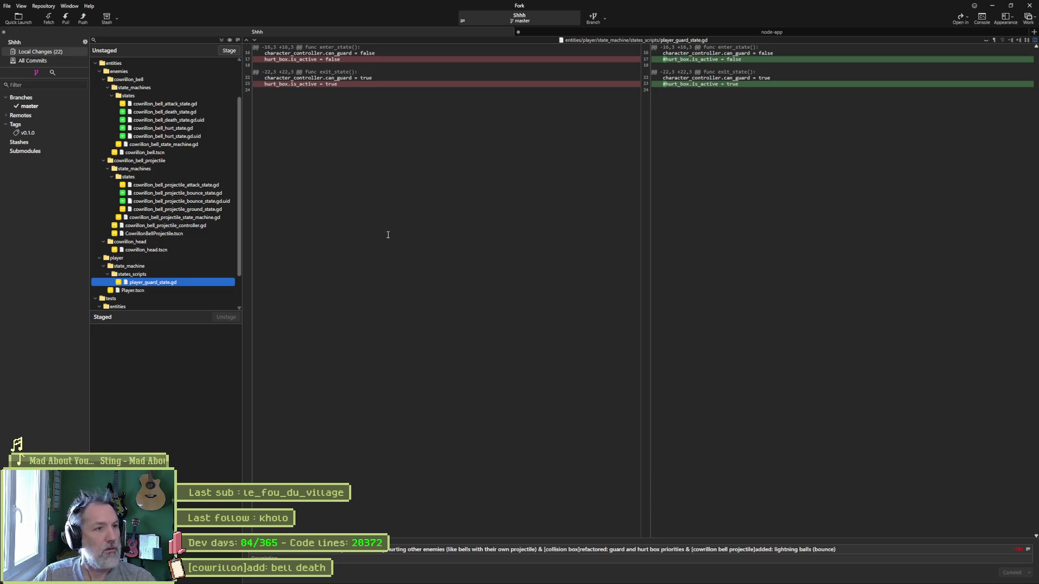
Step: In Godot, delete both commented-out hurt_box.is_active lines from player_guard_state.gd and save it
mouse_move(565, 583)
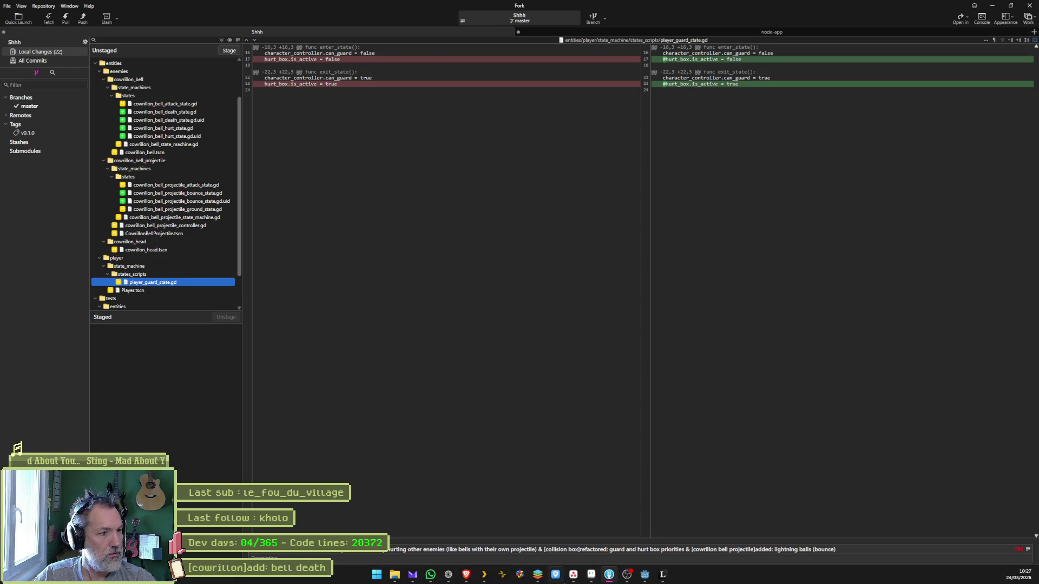
click(643, 578)
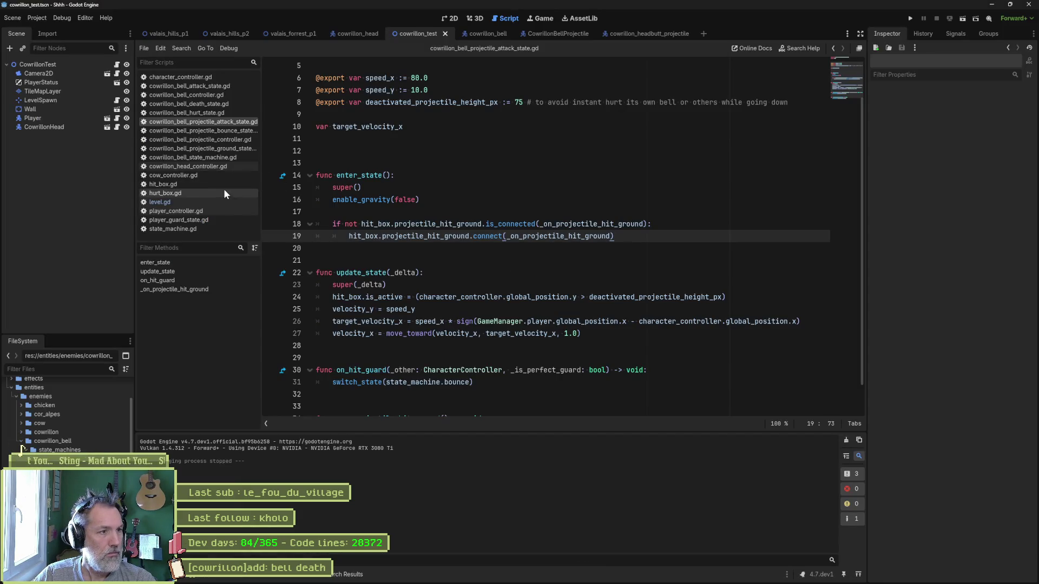
click(192, 219)
key(BackSpace)
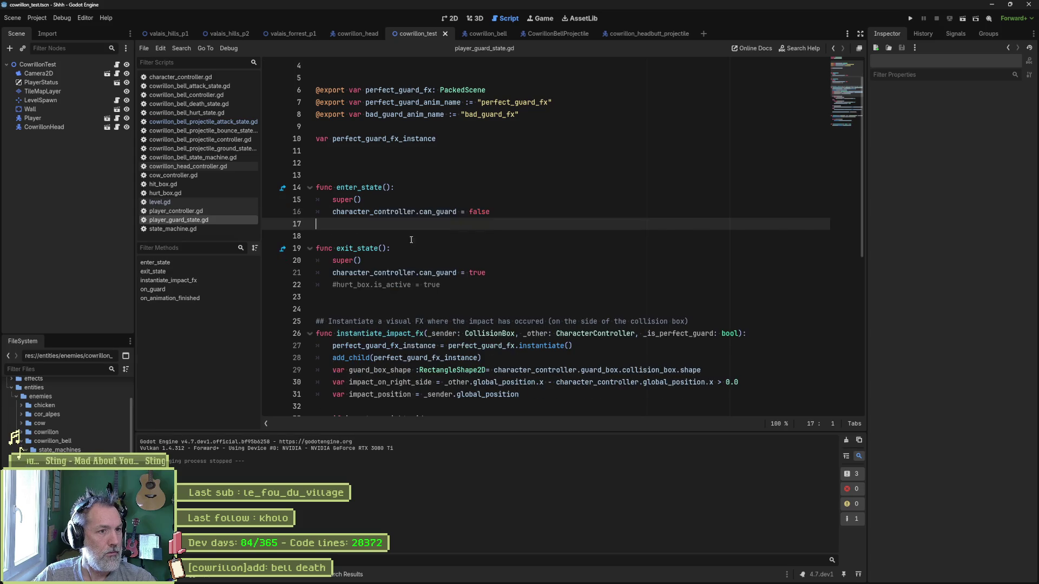
click(411, 288)
key(ctrl+shift+k)
key(ctrl+s)
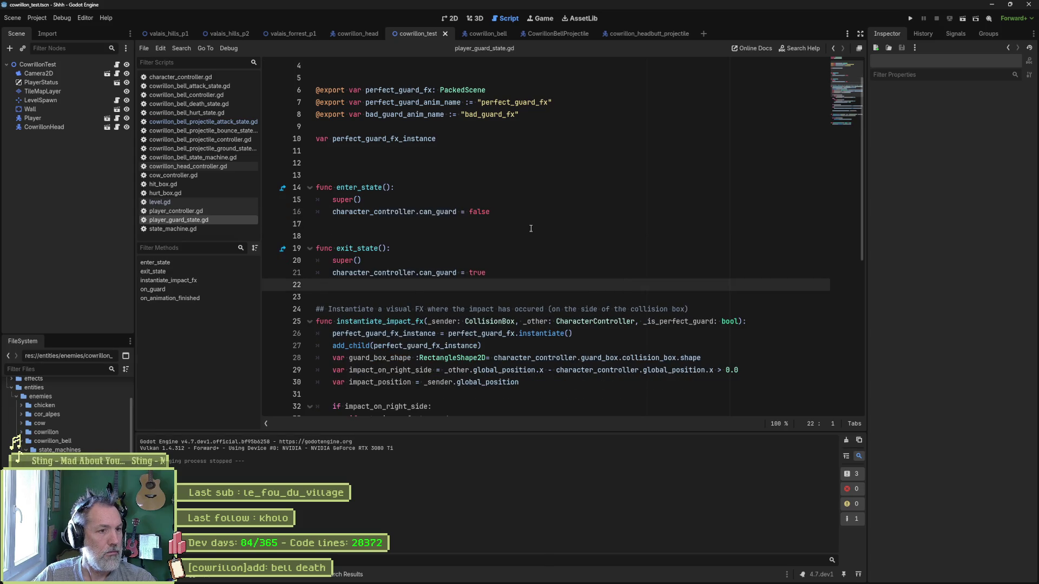
scroll(534, 232, down, 2)
scroll(534, 231, down, 5)
key(alt+Tab)
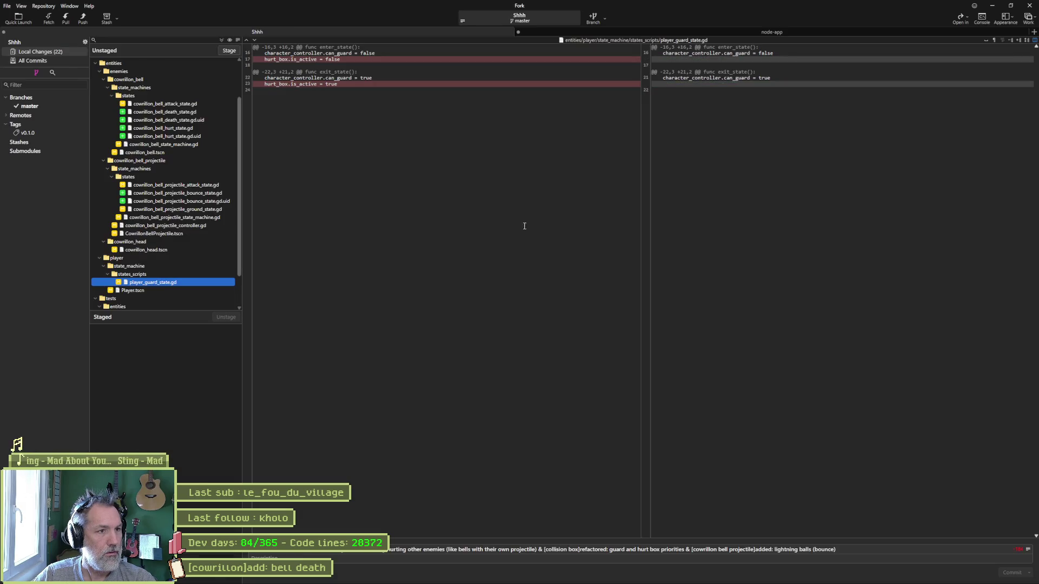
Step: Stage all 22 changed files and commit them
scroll(179, 290, down, 2)
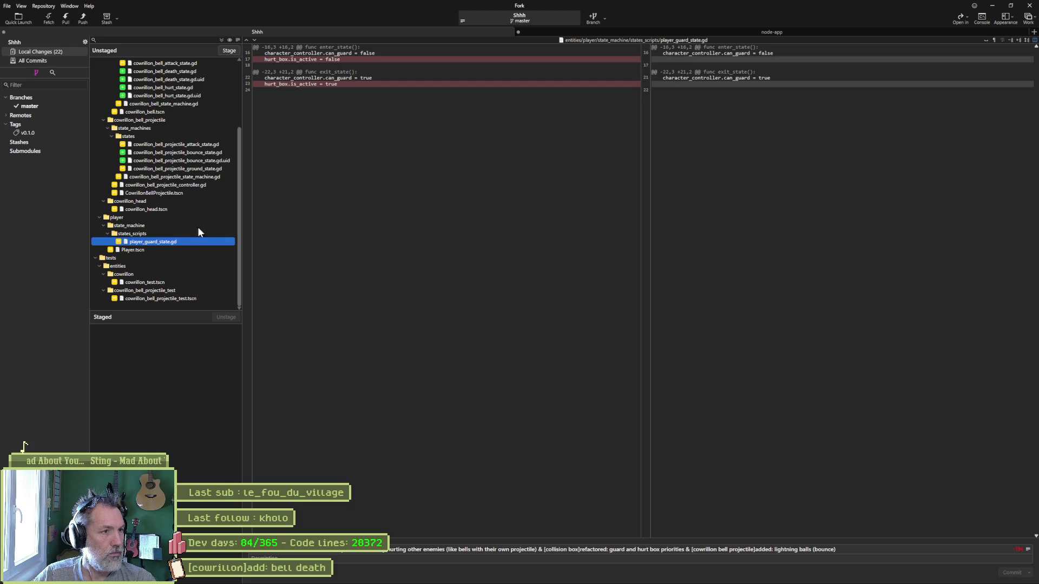
scroll(189, 72, up, 5)
click(221, 40)
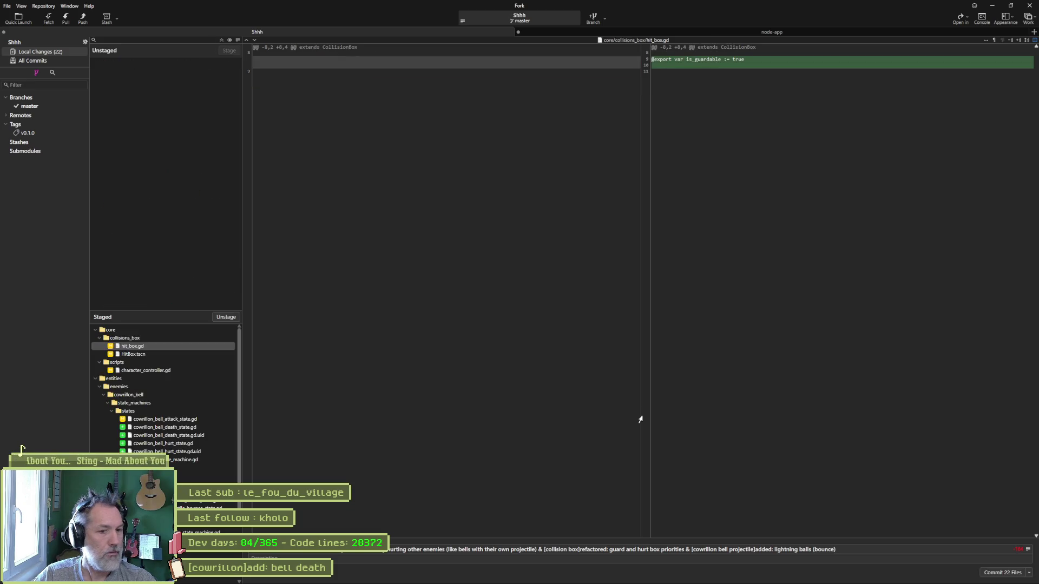
key(ctrl+Return)
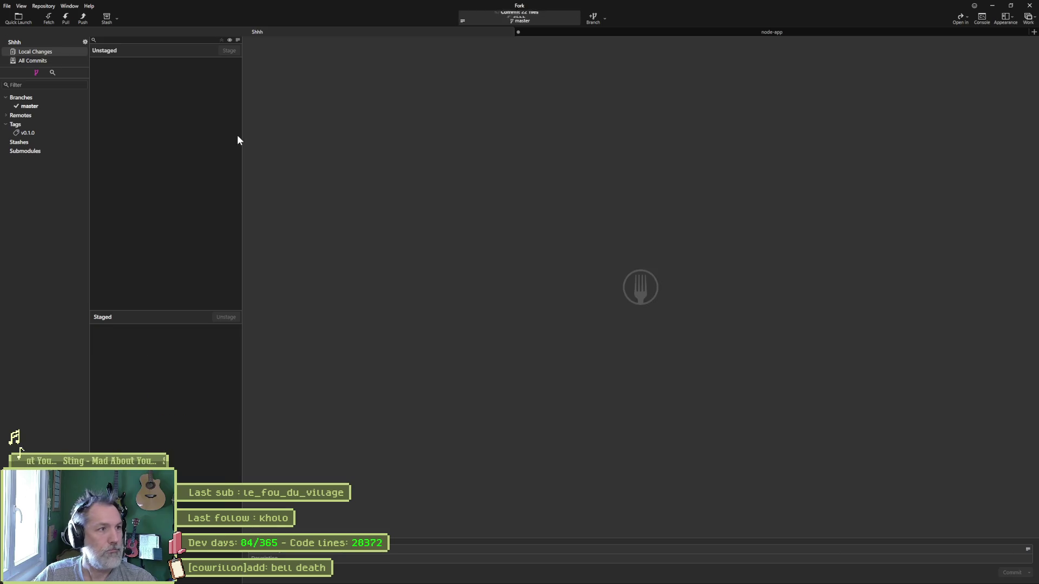
Step: Push master to origin and minimize Fork
key(ctrl+shift+p)
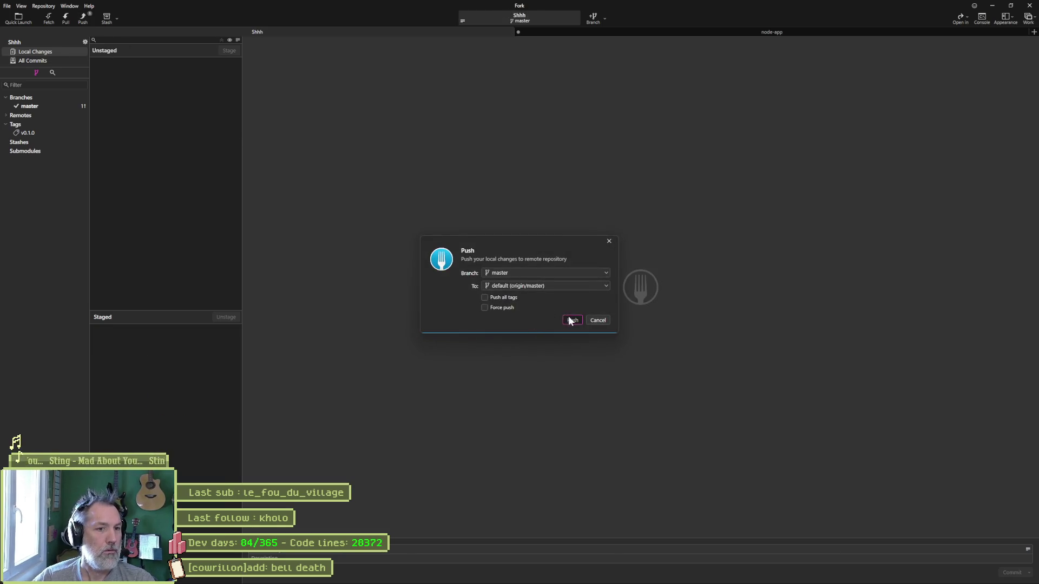
click(569, 320)
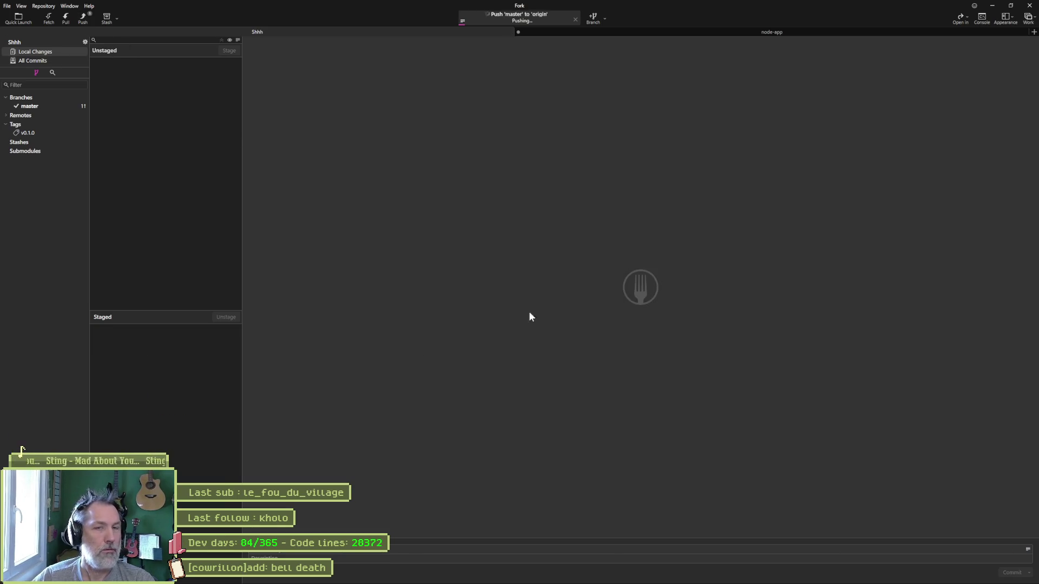
click(993, 10)
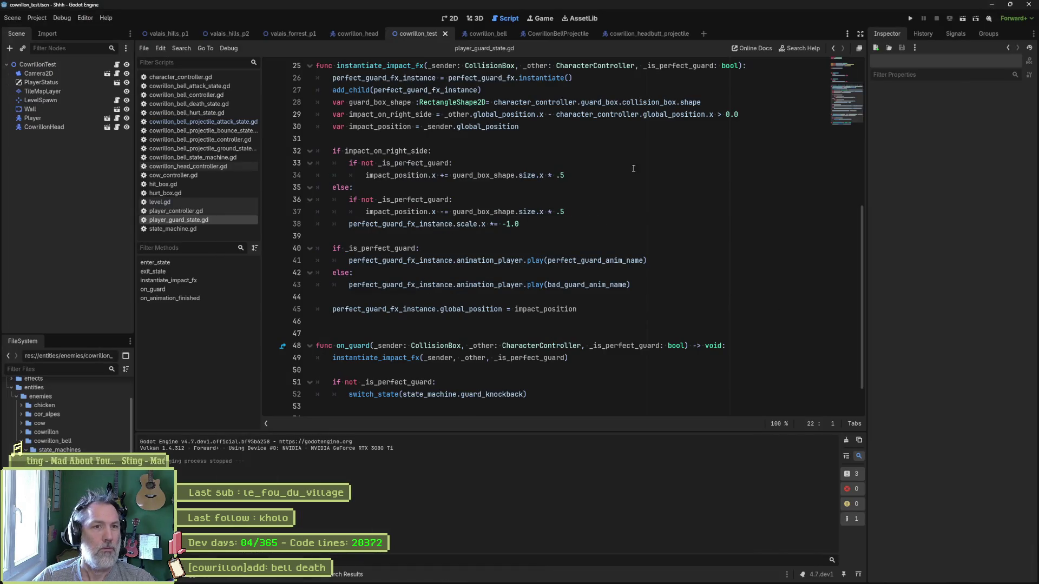
Step: Read the bell death task in Asana, then view the CowrillonTest scene's bell enemies in 2D
click(573, 580)
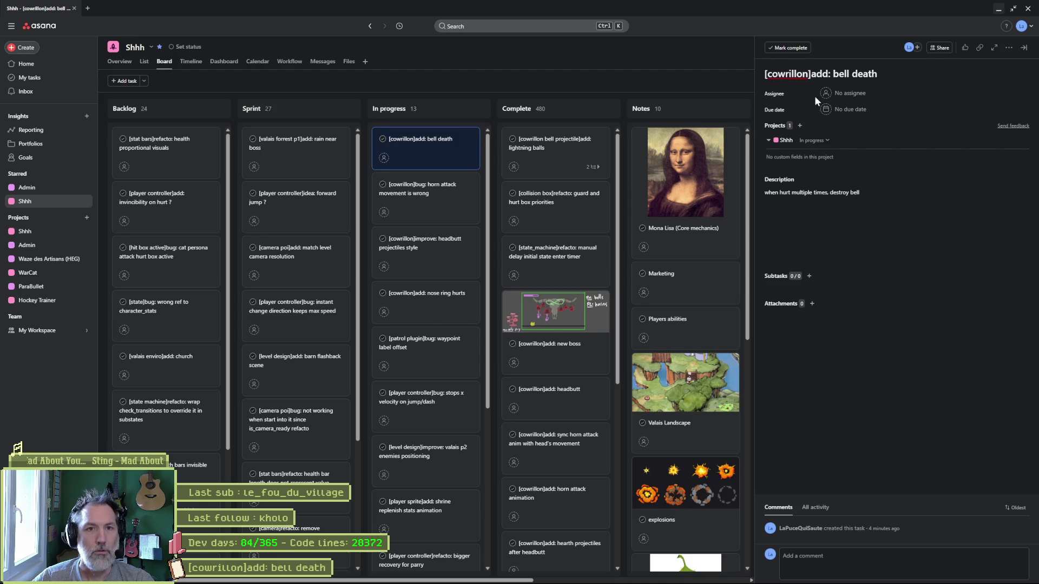
click(998, 10)
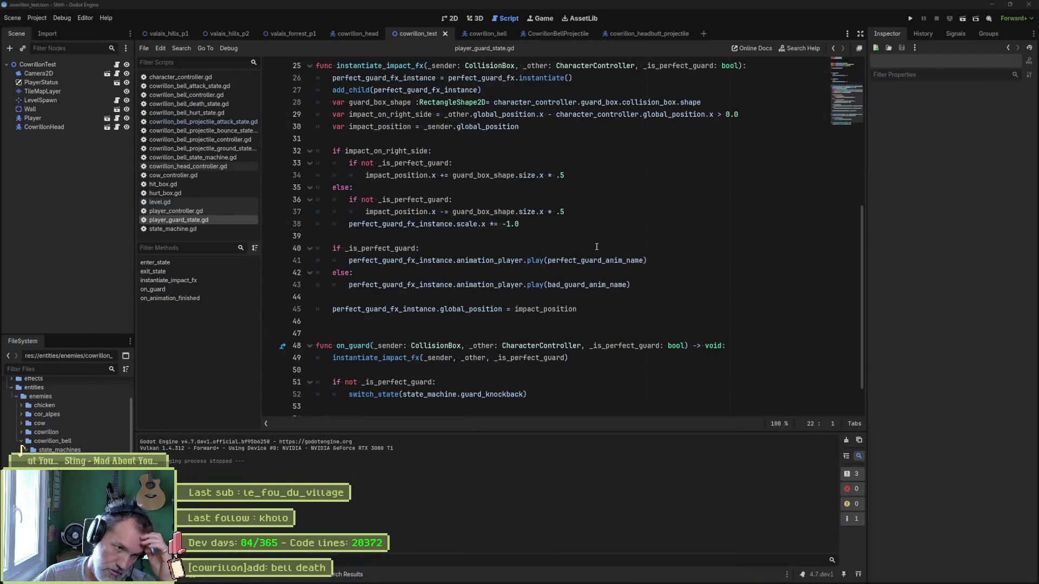
click(452, 20)
scroll(479, 157, up, 2)
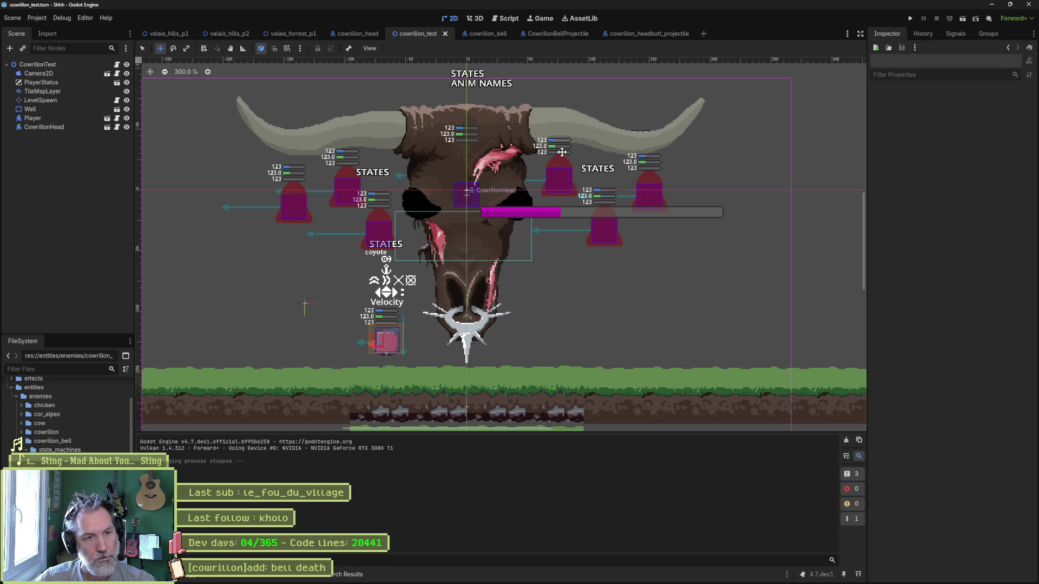
scroll(557, 153, up, 2)
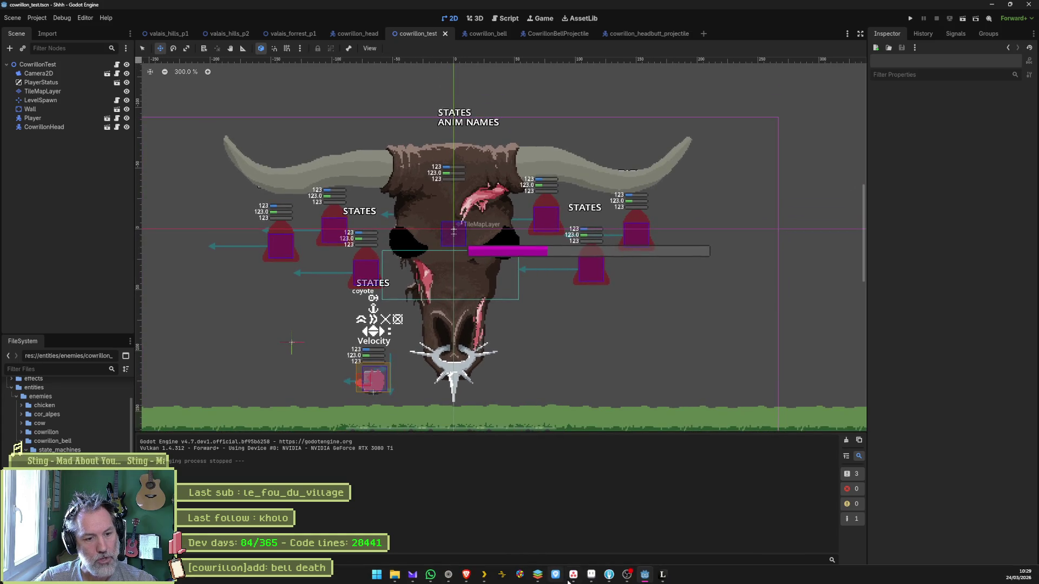
key(alt+Tab)
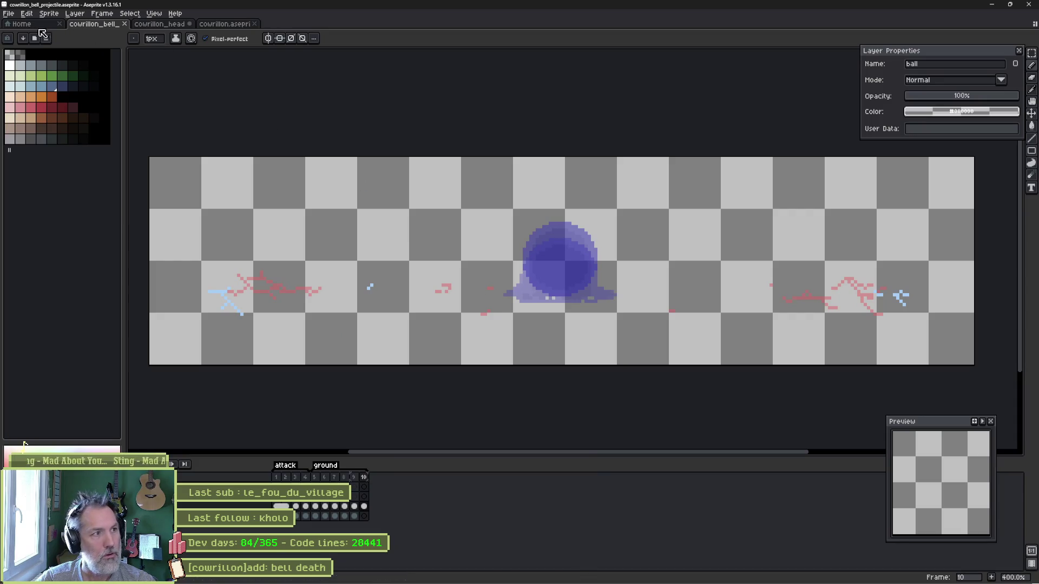
Step: Open cowrillon_bell.aseprite, preview its animation, and tag frame 2 as hurt_1
click(30, 24)
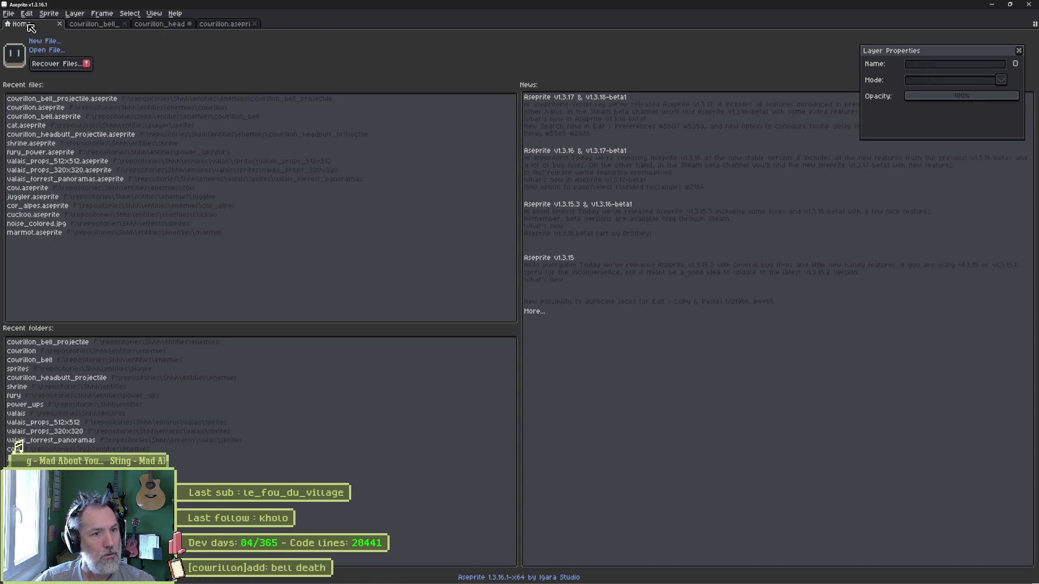
click(96, 117)
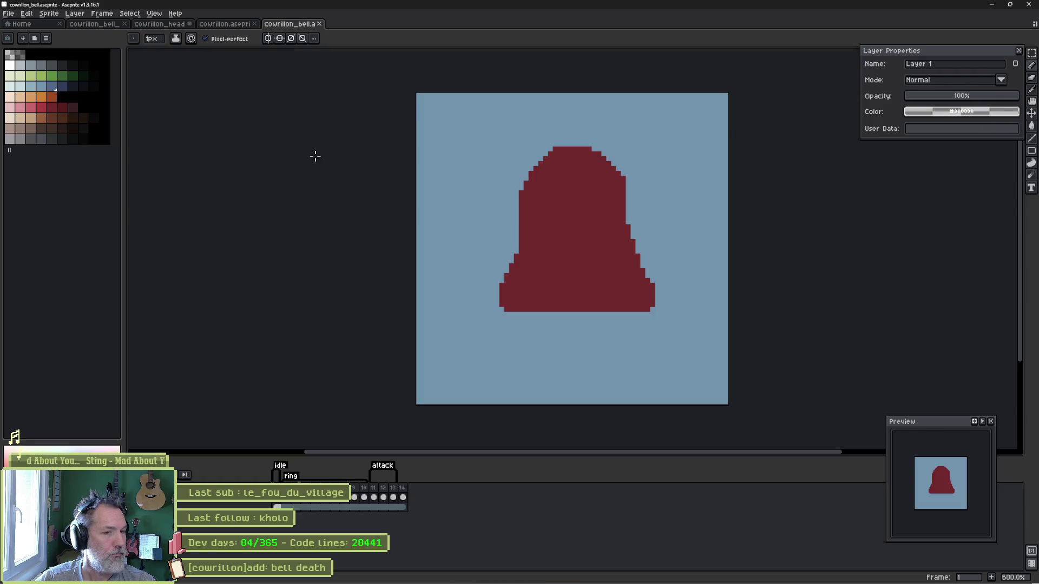
click(184, 475)
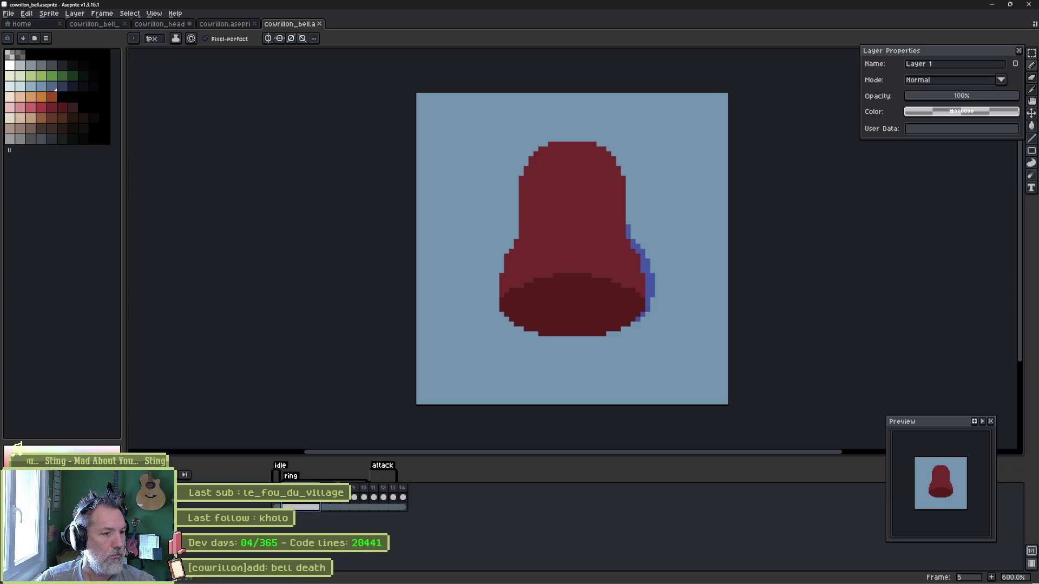
key(Home)
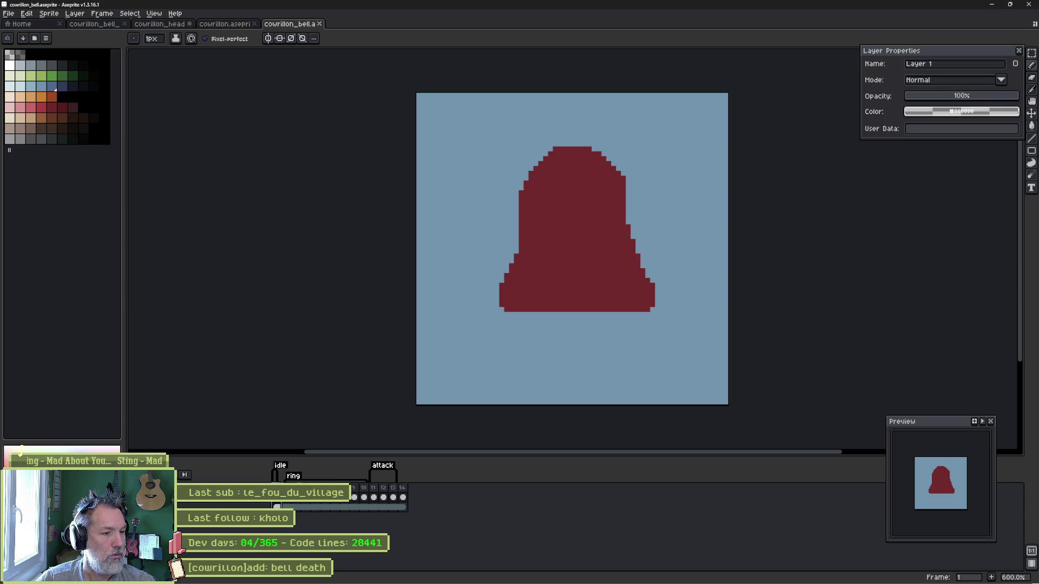
click(288, 480)
right_click(288, 480)
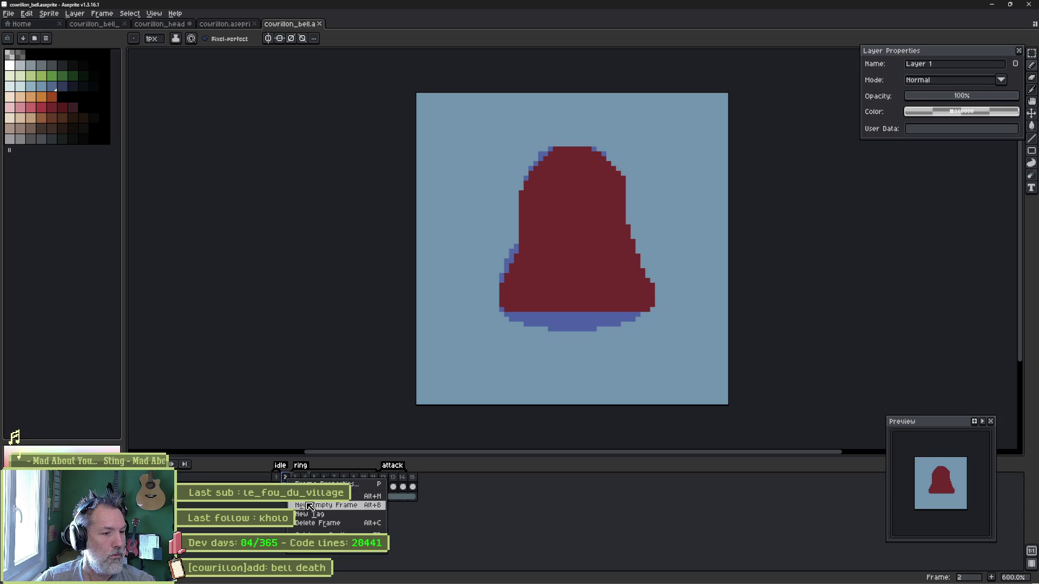
click(316, 517)
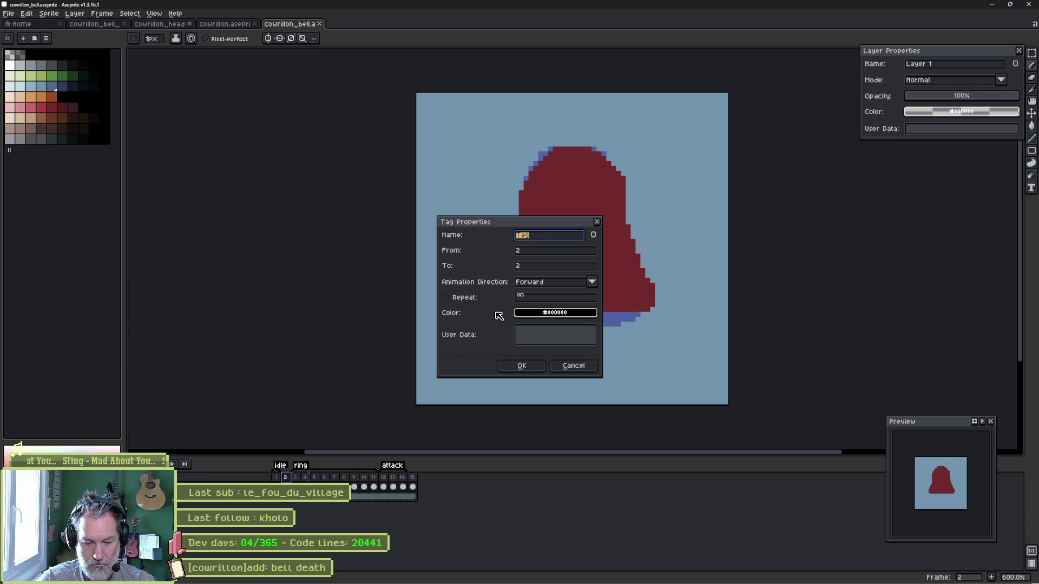
text(hurt_1)
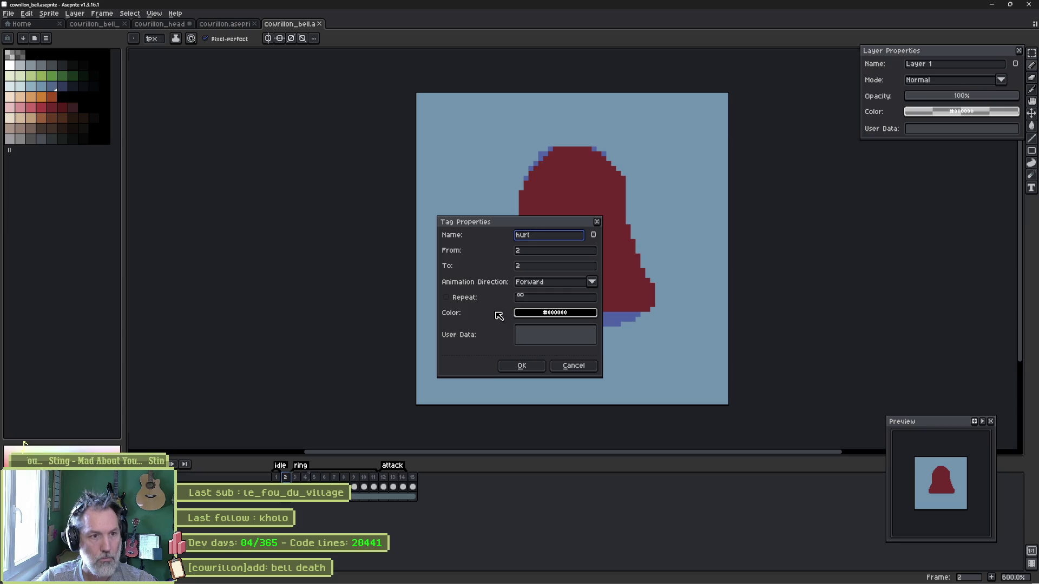
key(Return)
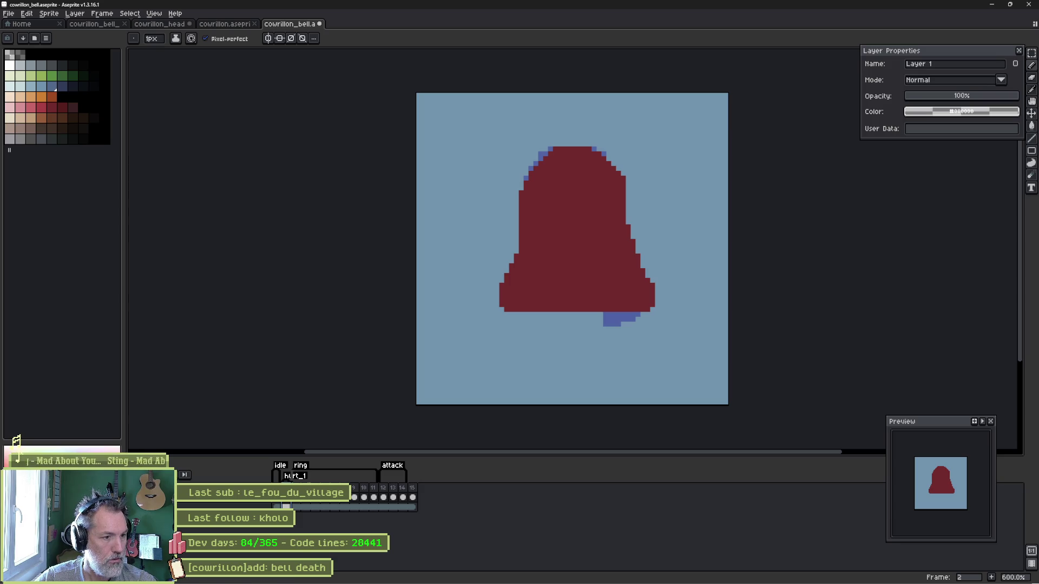
Step: Tag frame 3 as hurt_2, then step back to frame 2
click(293, 488)
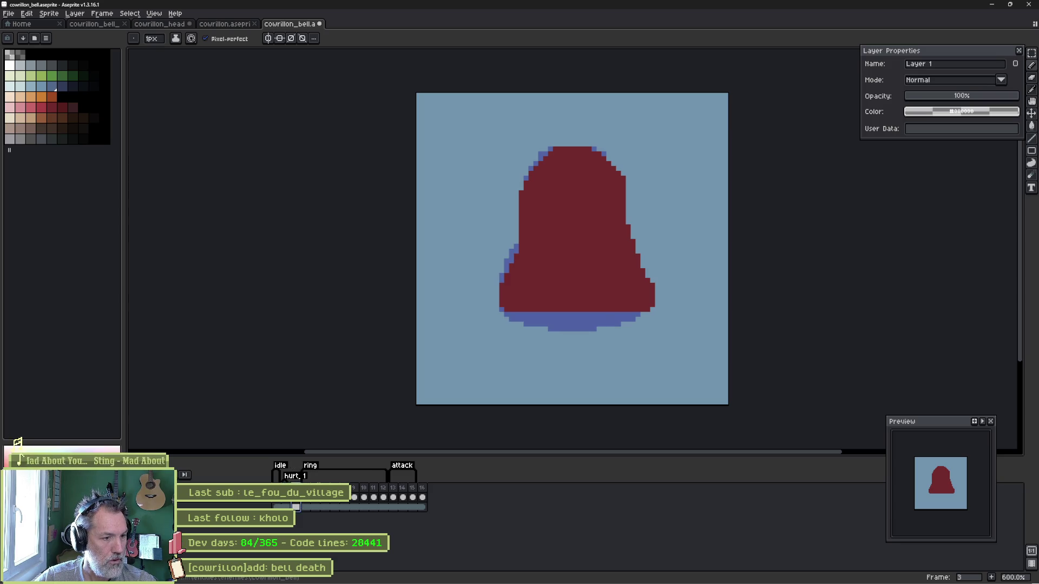
right_click(295, 490)
click(333, 525)
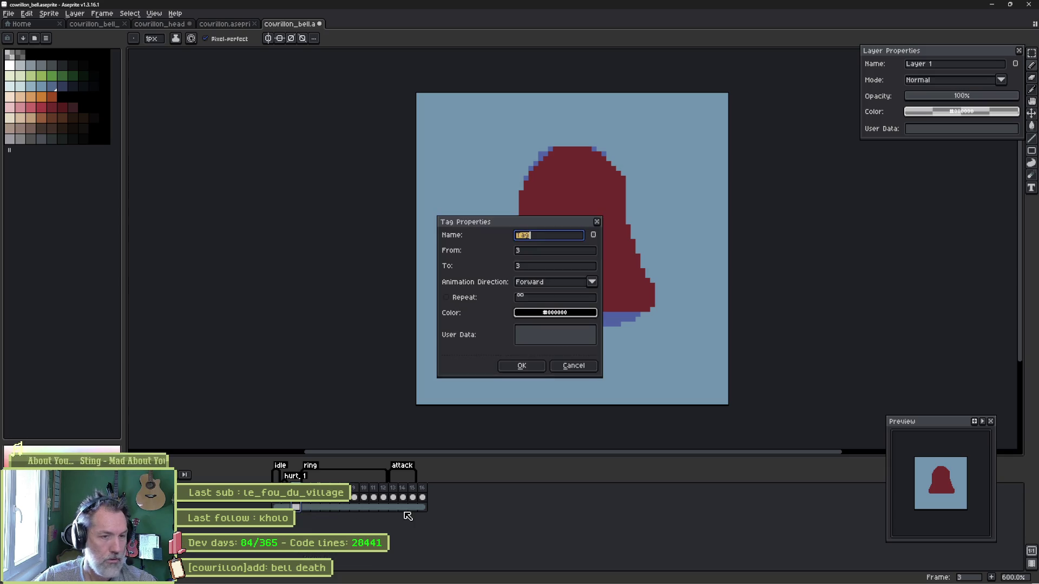
text(hurt_2)
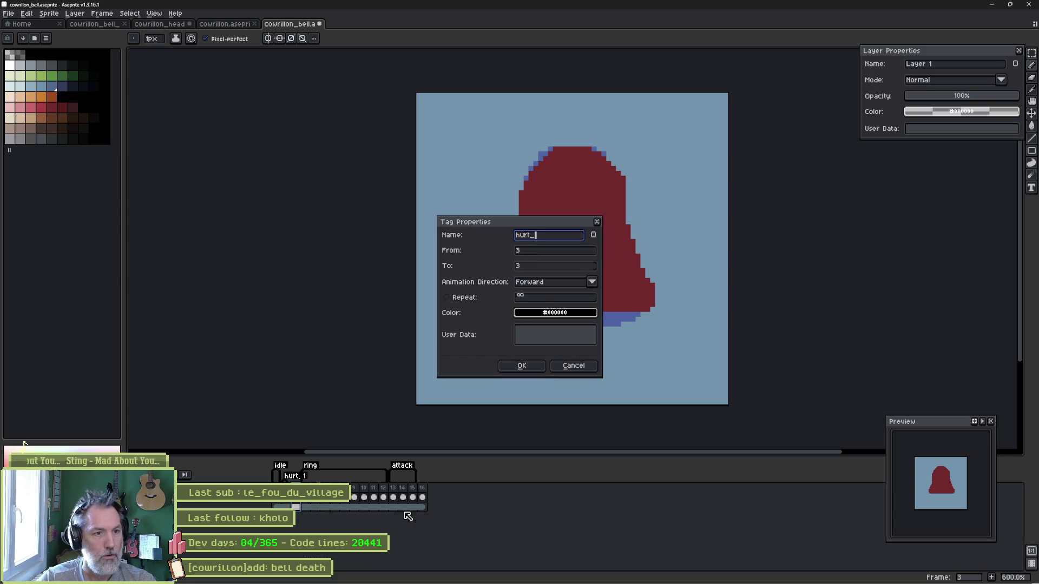
key(Return)
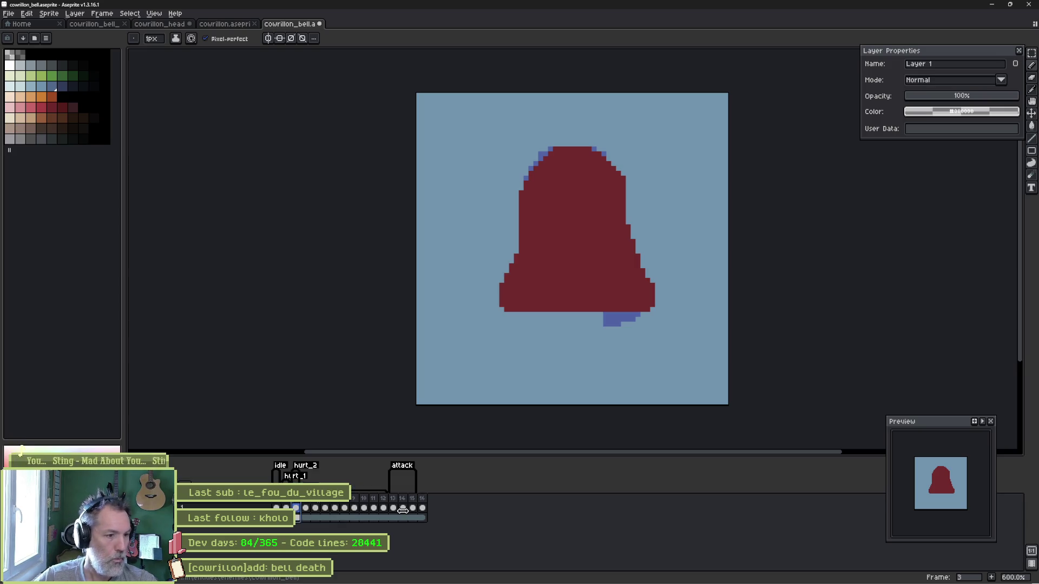
key(comma)
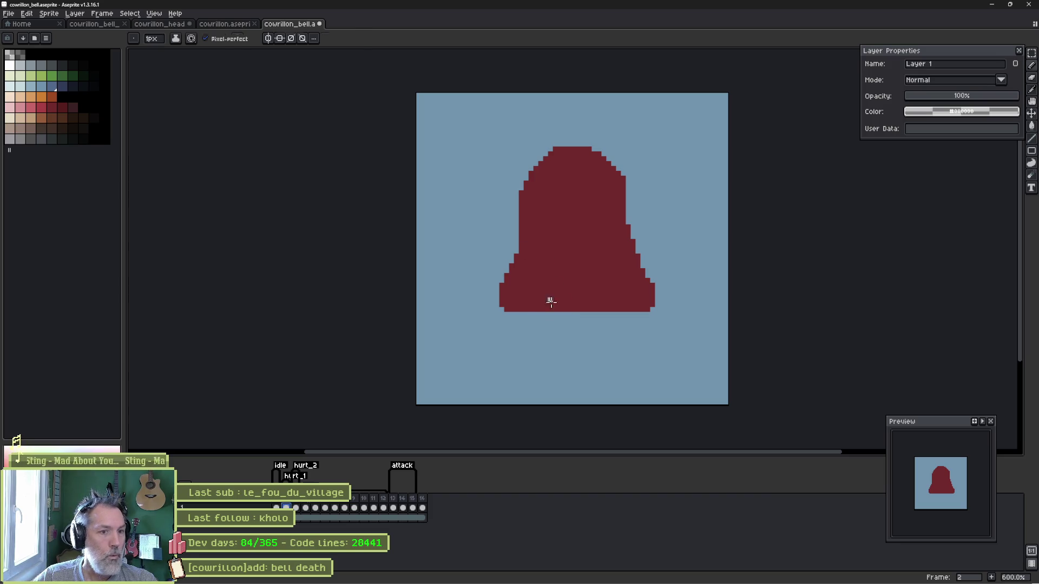
Step: Draw a branching crack in the bell's bottom, then try an erased crack on frame 3
scroll(549, 308, up, 1)
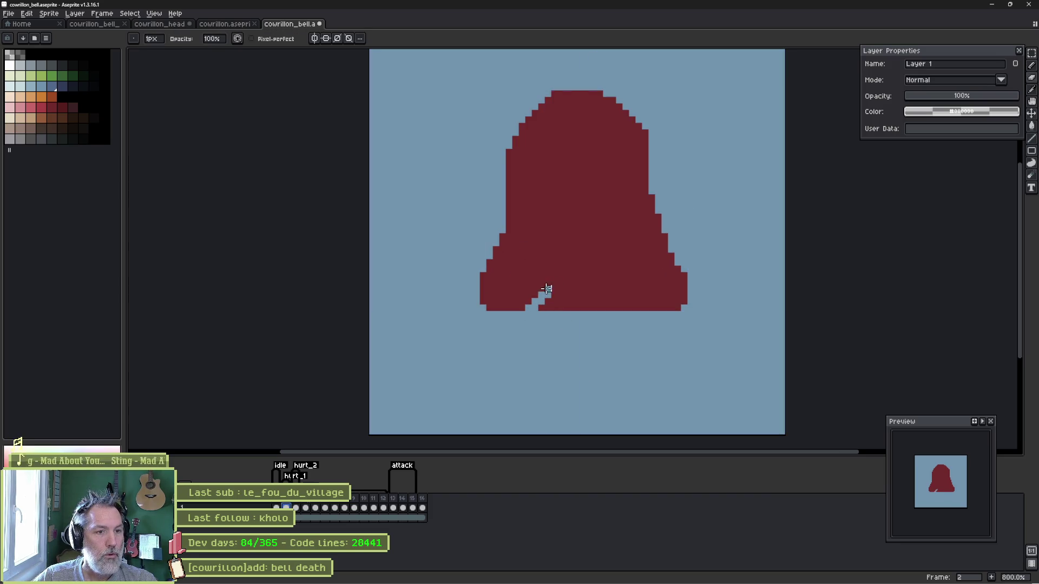
drag(568, 261, 543, 263)
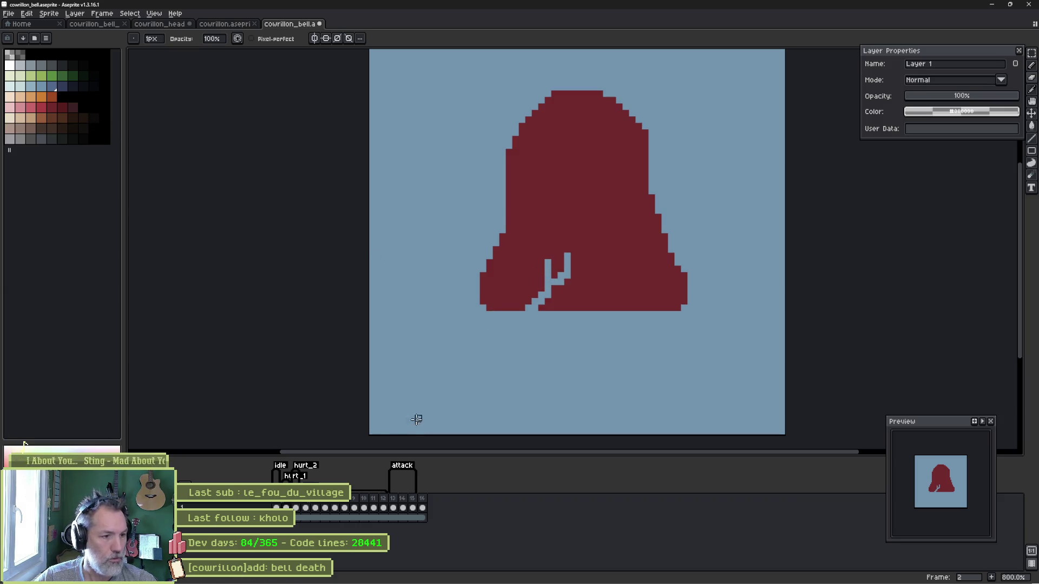
click(277, 508)
click(296, 508)
key(e)
drag(636, 315, 627, 267)
key(ctrl+z)
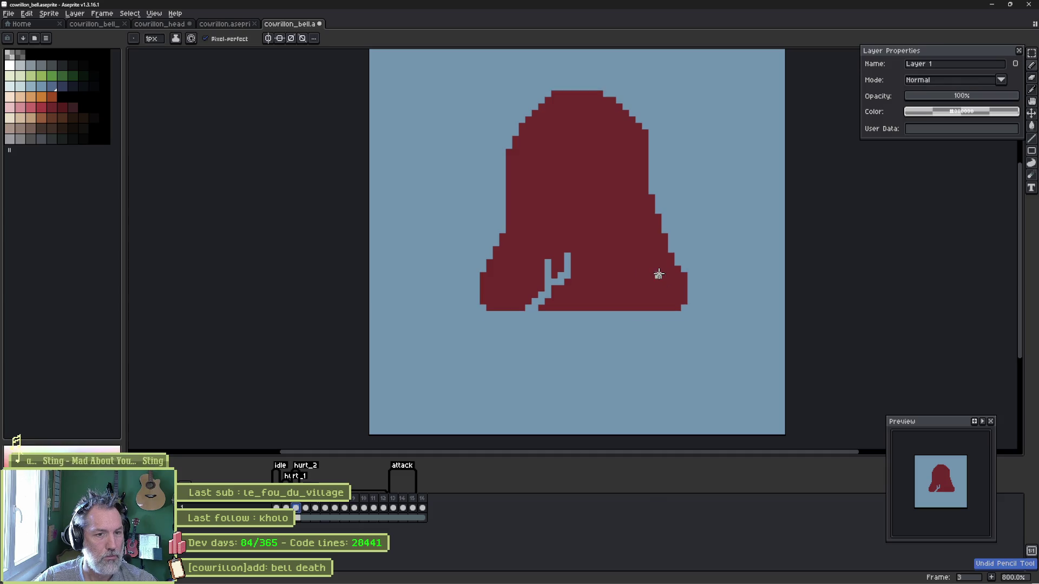
key(v)
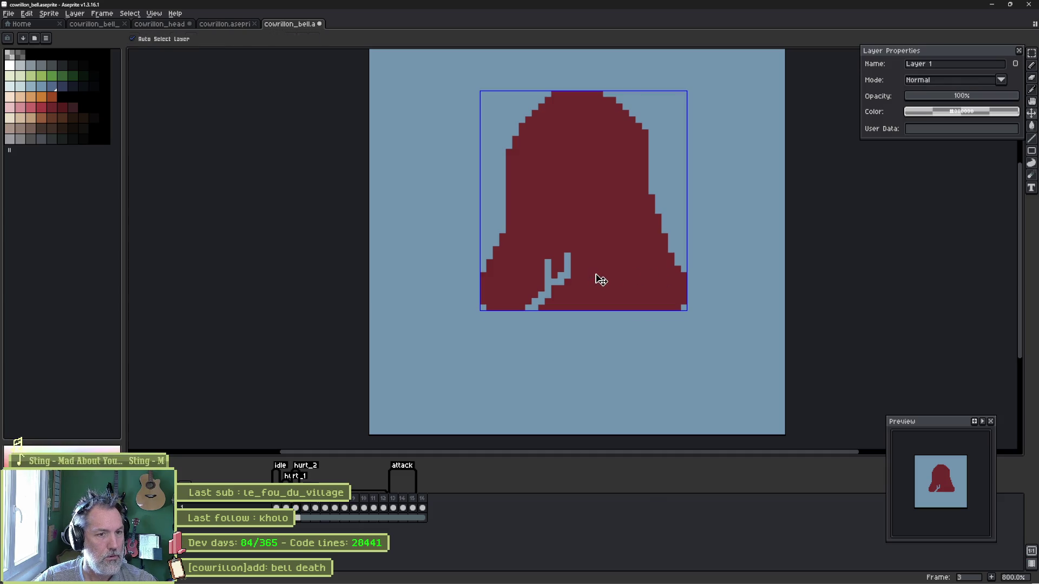
key(b)
Step: Erase branching cracks on frame 3 through the bell's right side, bottom edge, left and upper right
key(e)
drag(620, 256, 617, 242)
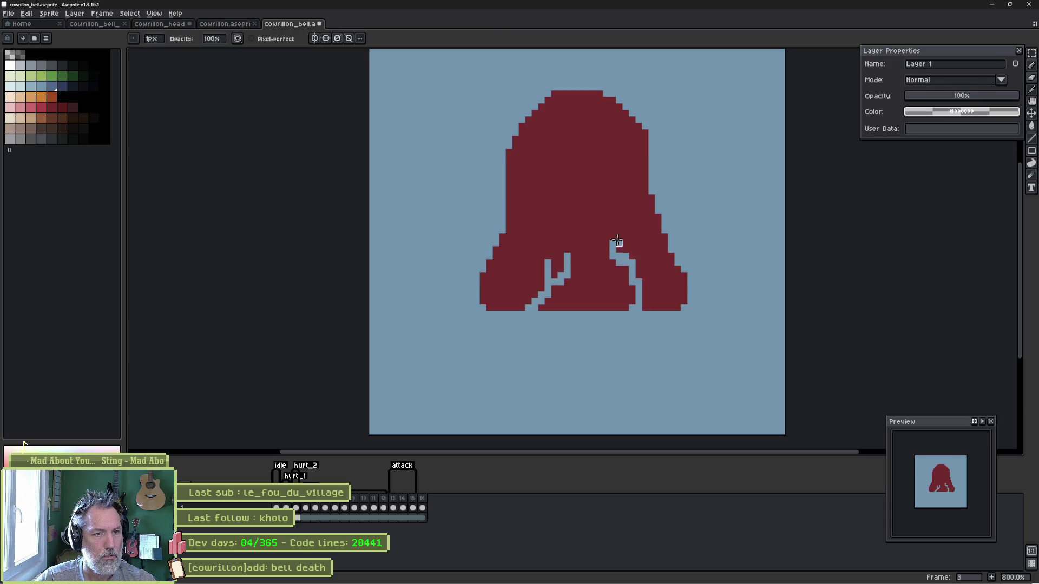
mouse_move(626, 307)
mouse_down()
mouse_move(621, 270)
mouse_move(622, 305)
mouse_up()
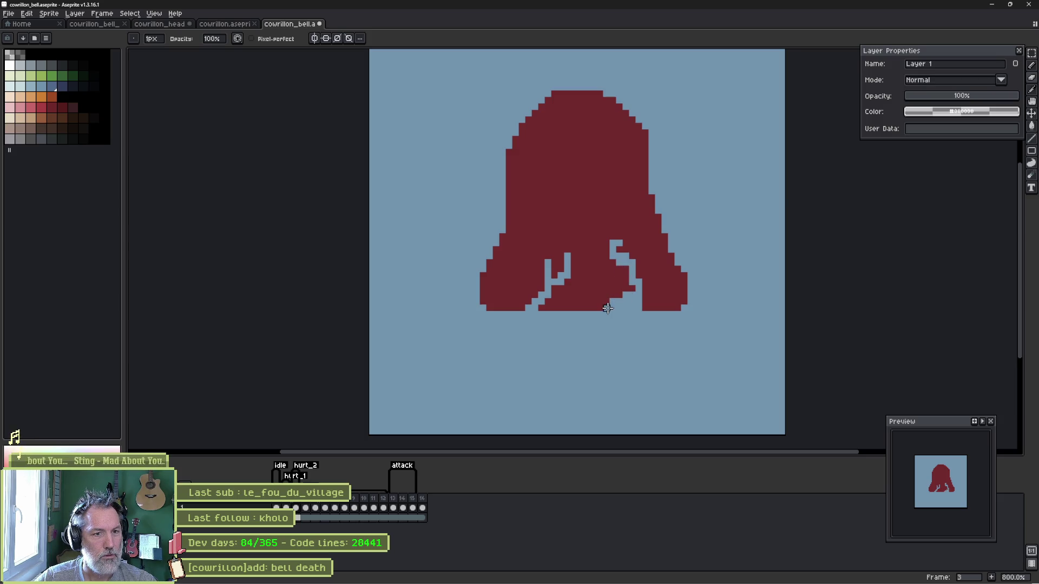
mouse_move(573, 266)
mouse_down()
mouse_move(580, 205)
mouse_move(556, 204)
mouse_up()
mouse_move(547, 277)
mouse_down()
mouse_move(526, 244)
mouse_move(506, 262)
mouse_up()
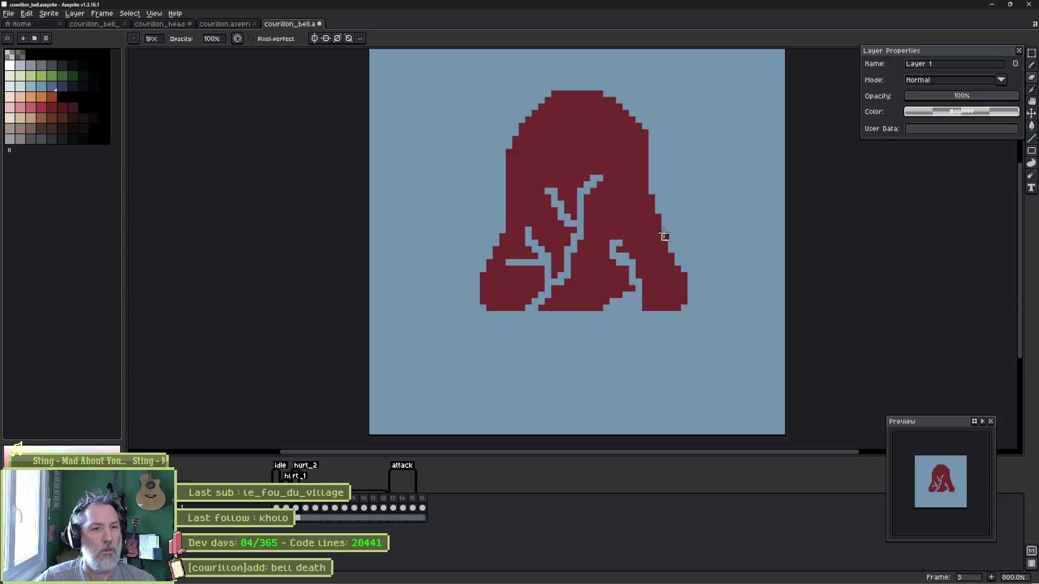
drag(636, 203, 622, 204)
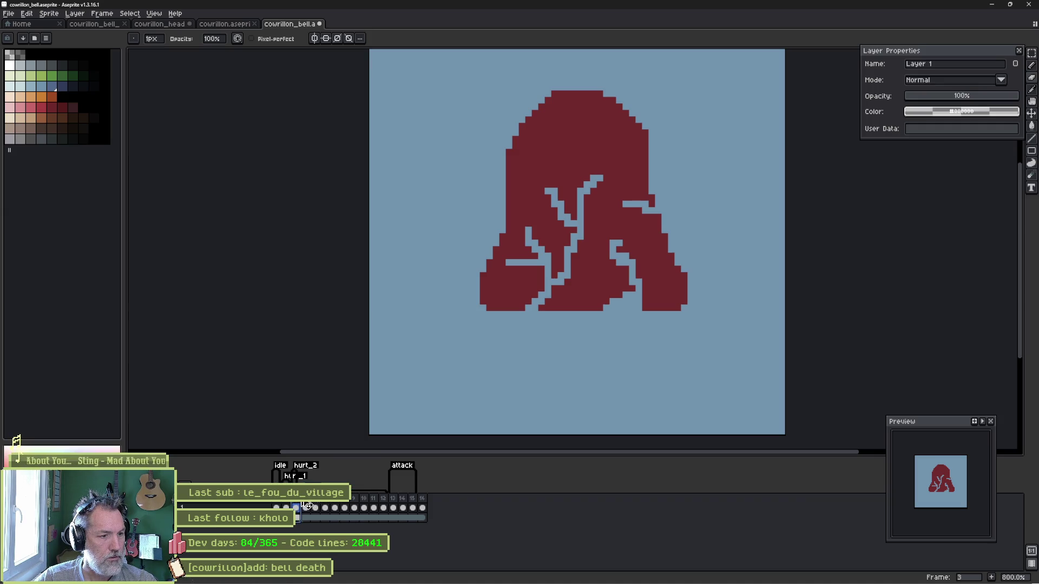
click(306, 508)
Step: Tag frame 4 as death and lasso the lower-left, right lobe and head pieces outward
key(alt+F2)
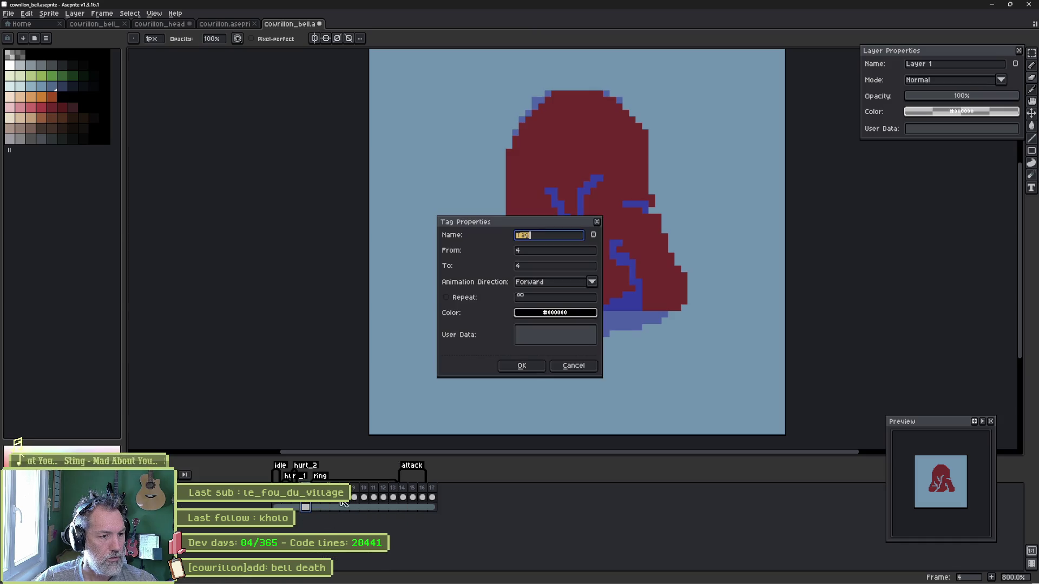
key(Return)
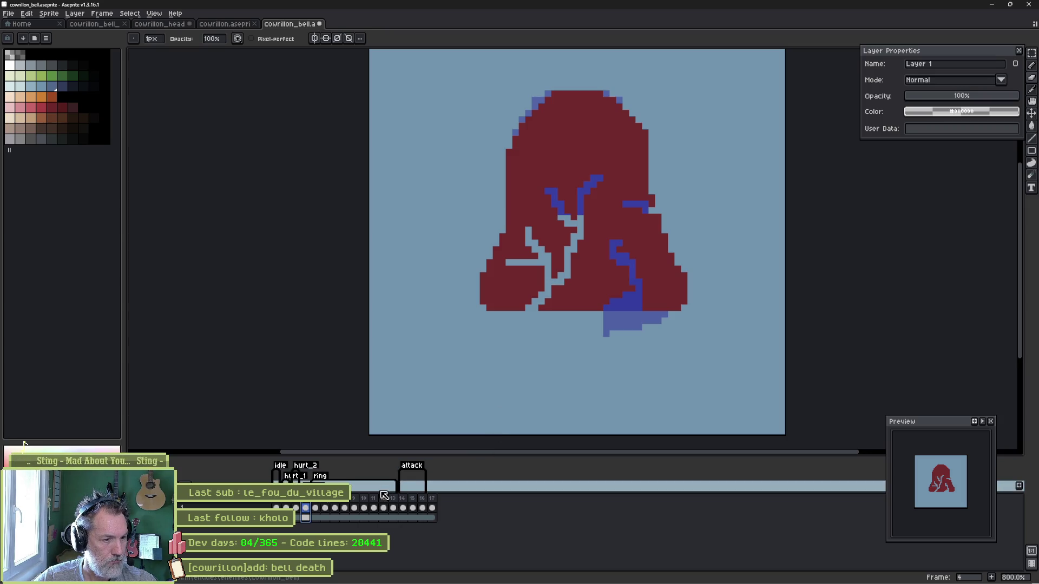
scroll(385, 495, up, 2)
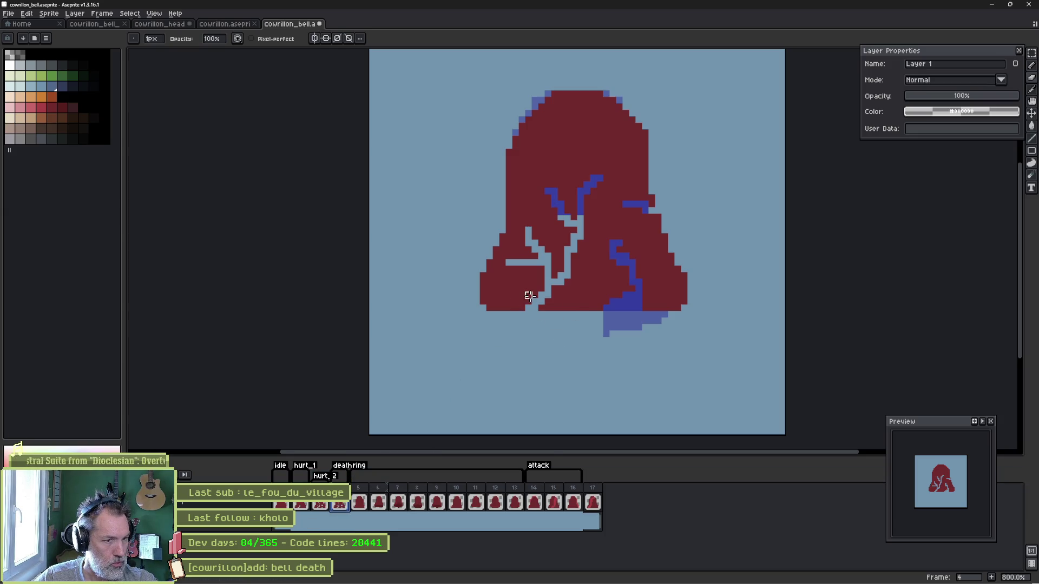
key(m)
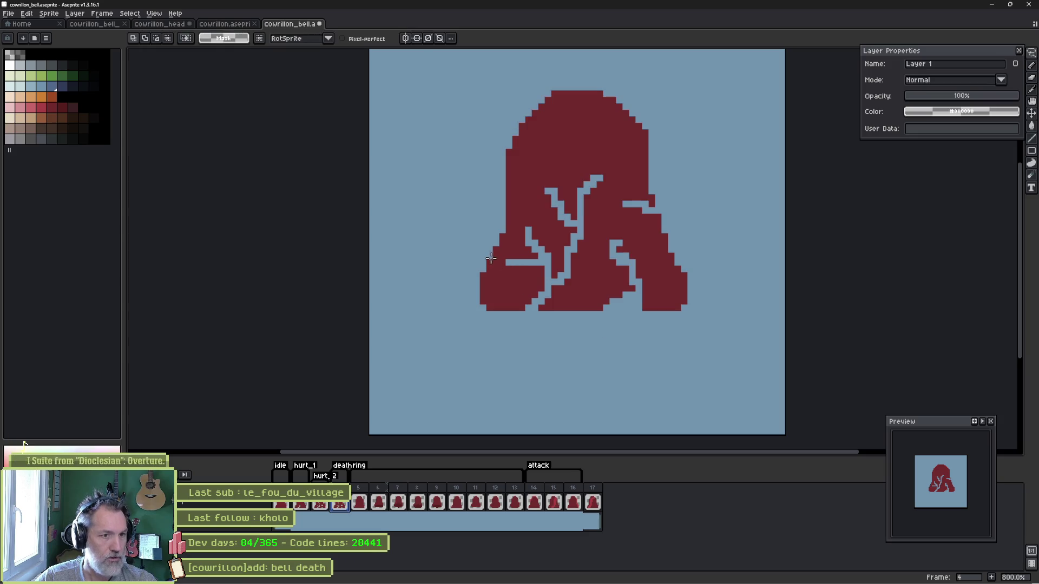
mouse_move(487, 230)
mouse_down()
mouse_move(515, 234)
mouse_move(511, 331)
mouse_move(476, 233)
mouse_up()
drag(522, 288, 489, 350)
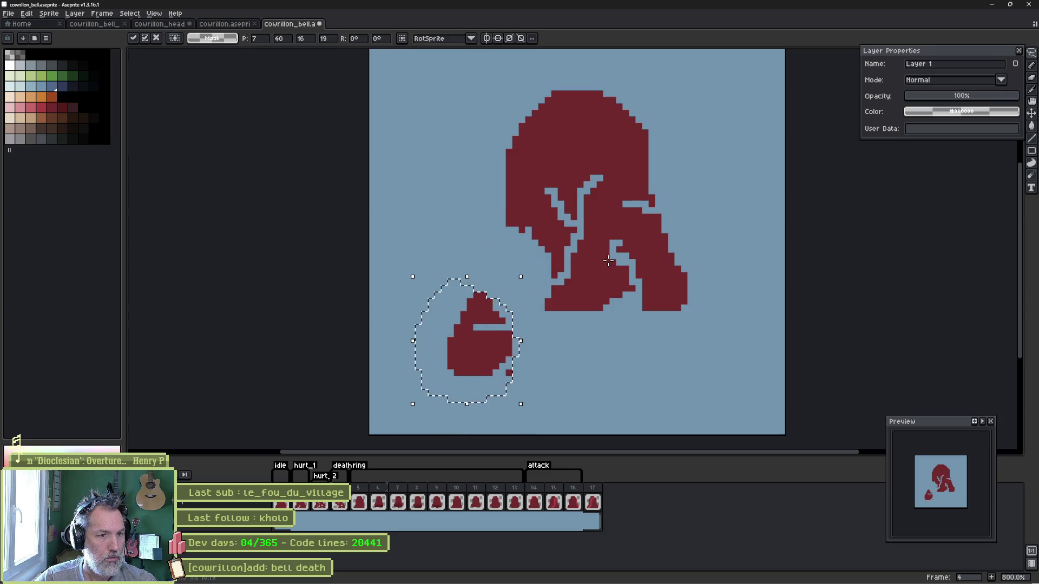
mouse_move(706, 326)
mouse_down()
mouse_move(631, 283)
mouse_move(713, 330)
mouse_move(698, 281)
mouse_up()
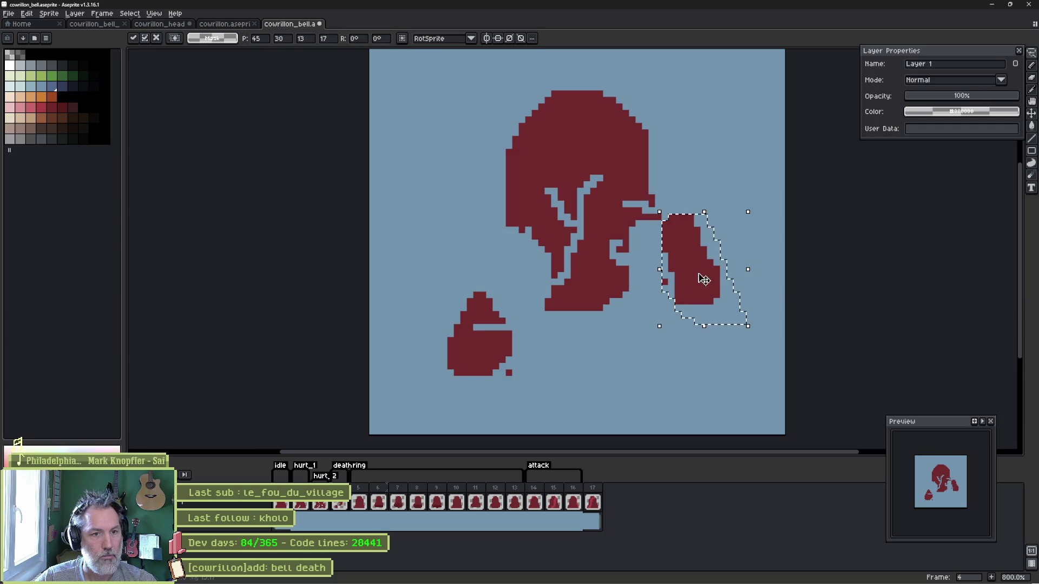
drag(675, 135, 623, 173)
drag(645, 122, 697, 113)
drag(558, 100, 558, 175)
drag(527, 141, 476, 121)
Step: Scatter the remaining bell fragments on frame 4 left, up and down-right
mouse_move(512, 165)
mouse_down()
mouse_move(532, 165)
mouse_move(509, 214)
mouse_move(512, 195)
mouse_up()
mouse_move(628, 157)
mouse_down()
mouse_move(584, 179)
mouse_move(622, 208)
mouse_up()
mouse_move(600, 217)
mouse_down()
mouse_move(600, 195)
mouse_move(496, 262)
mouse_up()
mouse_move(546, 84)
mouse_down()
mouse_move(565, 130)
mouse_move(541, 92)
mouse_up()
drag(563, 108, 555, 89)
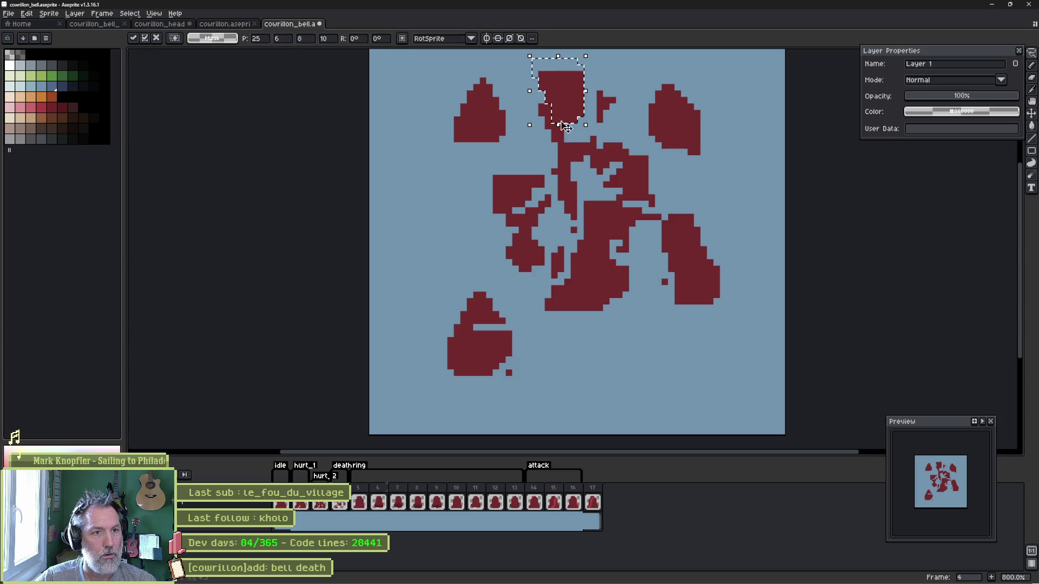
mouse_move(488, 293)
mouse_down()
mouse_move(498, 322)
mouse_move(452, 324)
mouse_up()
drag(474, 312, 465, 273)
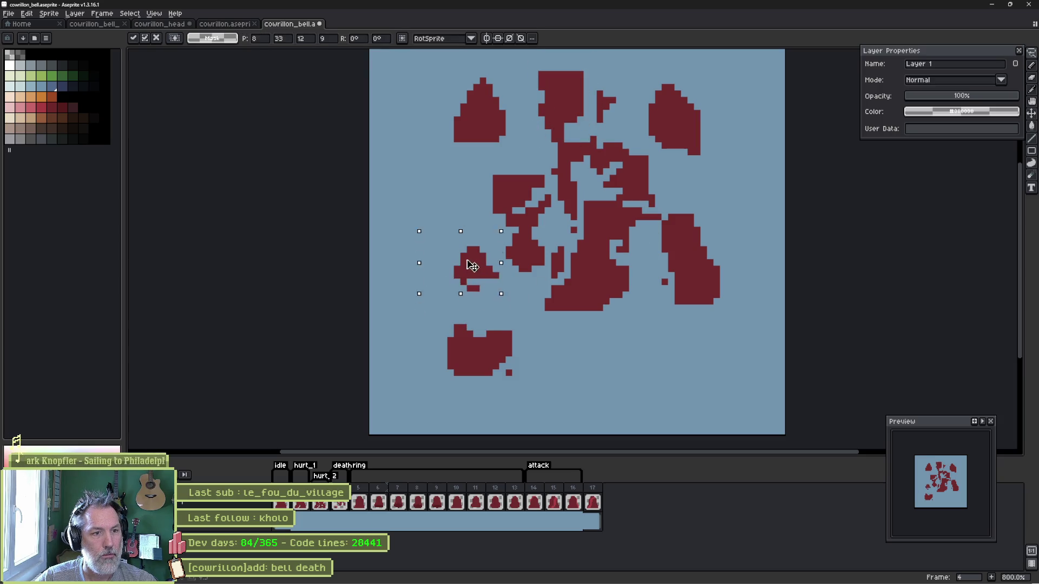
mouse_move(492, 171)
mouse_down()
mouse_move(528, 203)
mouse_move(495, 216)
mouse_move(489, 195)
mouse_up()
mouse_move(671, 265)
mouse_down()
mouse_move(714, 277)
mouse_move(668, 268)
mouse_up()
drag(709, 301, 729, 326)
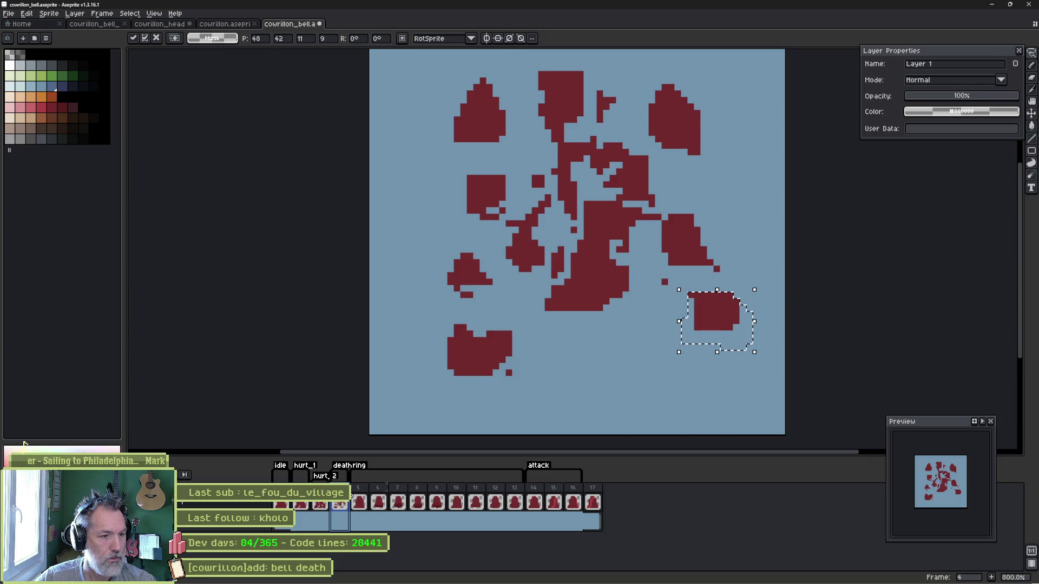
Step: Add frame 5, spread the fragments further outward, and remove the central bell pieces
key(alt+n)
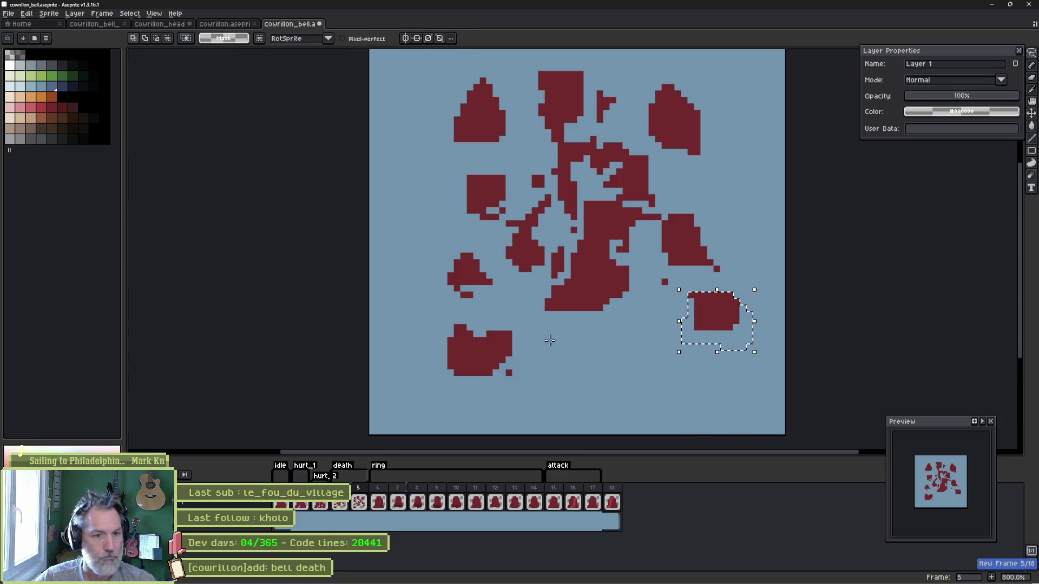
mouse_move(717, 314)
mouse_down()
mouse_move(737, 347)
mouse_move(755, 343)
mouse_up()
key(ctrl+d)
mouse_move(728, 205)
mouse_down()
mouse_move(690, 200)
mouse_move(704, 202)
mouse_up()
drag(685, 247, 733, 256)
mouse_move(644, 70)
mouse_down()
mouse_move(696, 81)
mouse_move(647, 72)
mouse_up()
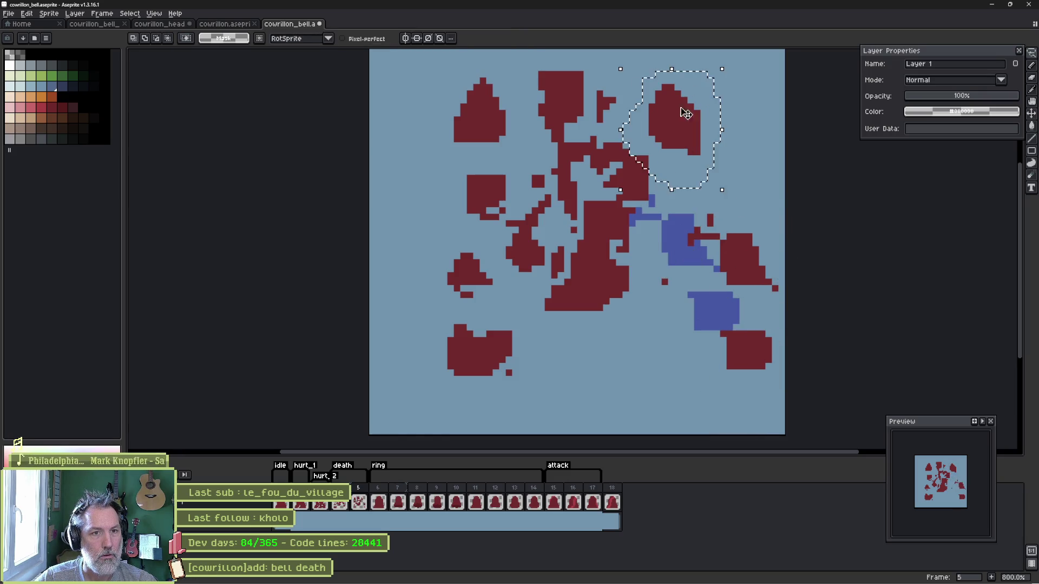
drag(674, 119, 719, 105)
mouse_move(545, 59)
mouse_down()
mouse_move(609, 102)
mouse_move(539, 138)
mouse_move(563, 95)
mouse_up()
mouse_move(476, 70)
mouse_down()
mouse_move(509, 163)
mouse_move(449, 76)
mouse_up()
drag(496, 135, 458, 108)
drag(487, 169, 485, 165)
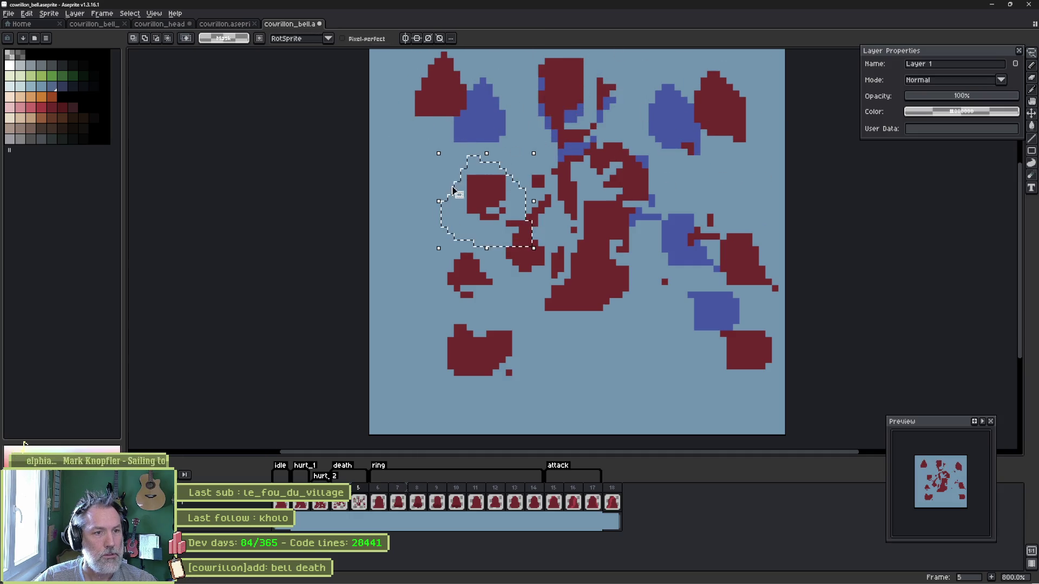
key(ctrl+x)
key(e)
mouse_move(558, 209)
mouse_down()
mouse_move(595, 219)
mouse_move(573, 173)
mouse_move(505, 256)
mouse_up()
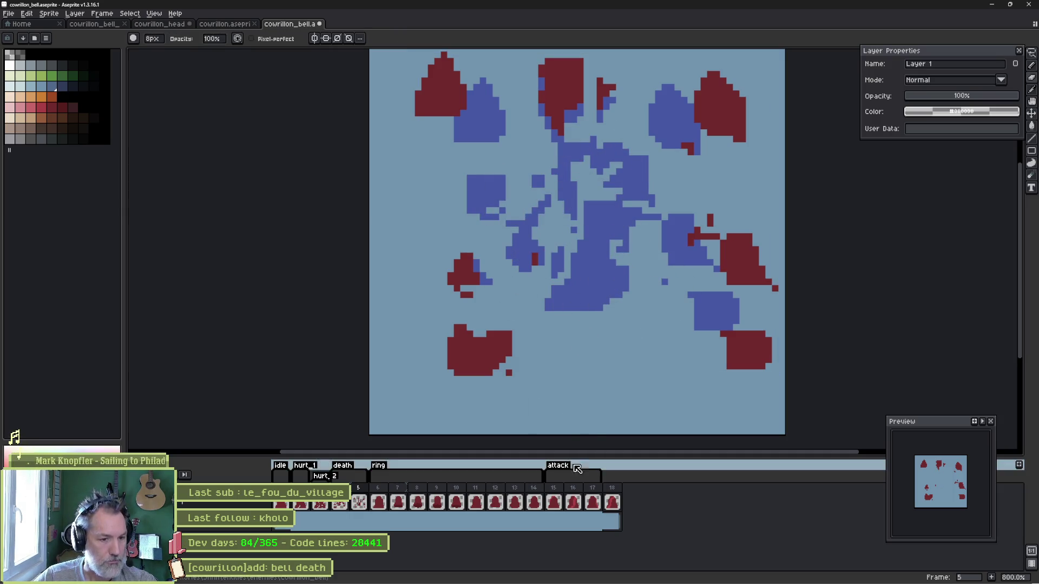
Step: Insert a new frame 6 after frame 5
click(360, 490)
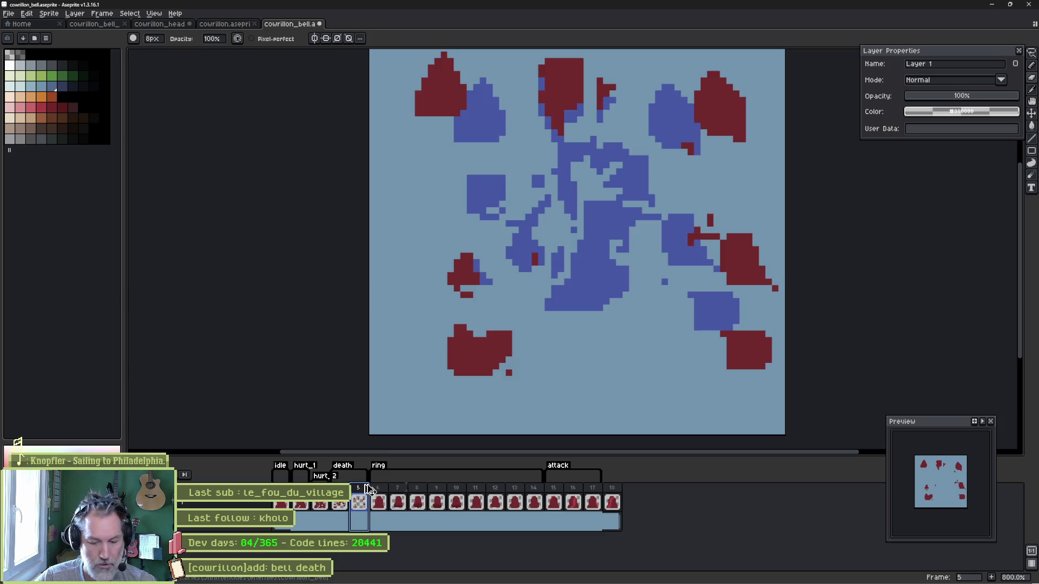
key(alt+n)
click(386, 499)
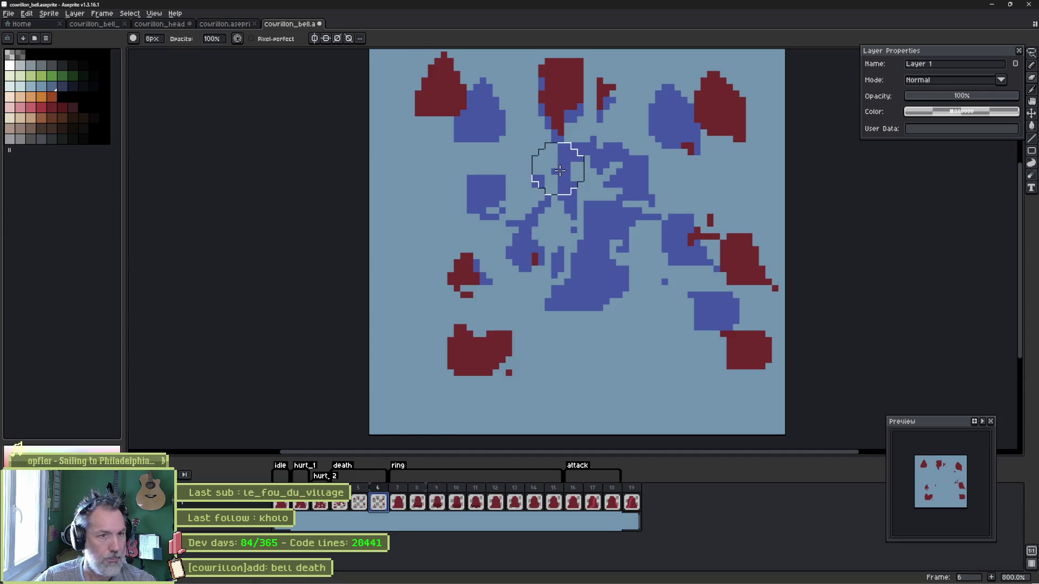
Step: Spread frame 6's bell shards outward using rectangular and freehand selections
scroll(541, 163, down, 1)
key(m)
mouse_move(458, 134)
mouse_down()
mouse_move(433, 183)
mouse_move(414, 183)
mouse_move(420, 146)
mouse_move(407, 144)
mouse_up()
drag(518, 135, 549, 166)
drag(536, 154, 536, 135)
mouse_move(629, 143)
mouse_down()
mouse_move(671, 172)
mouse_move(655, 149)
mouse_move(661, 139)
mouse_up()
key(q)
mouse_move(442, 334)
mouse_down()
mouse_move(467, 342)
mouse_move(459, 366)
mouse_move(420, 395)
mouse_up()
mouse_move(643, 348)
mouse_down()
mouse_move(663, 368)
mouse_move(636, 381)
mouse_move(640, 396)
mouse_up()
Step: Repaint the red patches on frame 6's fragments blue with the 8px brush
key(b)
key(ctrl+d)
drag(639, 282, 676, 311)
drag(666, 362, 671, 373)
drag(479, 362, 466, 367)
drag(455, 306, 457, 314)
click(509, 298)
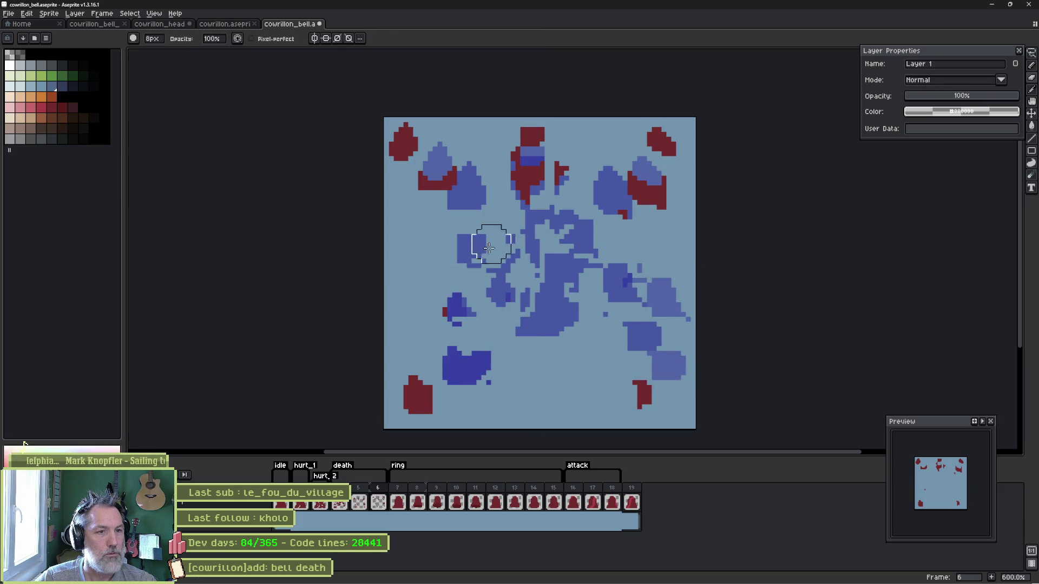
drag(454, 179, 432, 181)
drag(522, 162, 533, 170)
mouse_move(650, 187)
mouse_down()
mouse_move(626, 197)
mouse_move(657, 166)
mouse_move(647, 141)
mouse_up()
drag(536, 145, 535, 131)
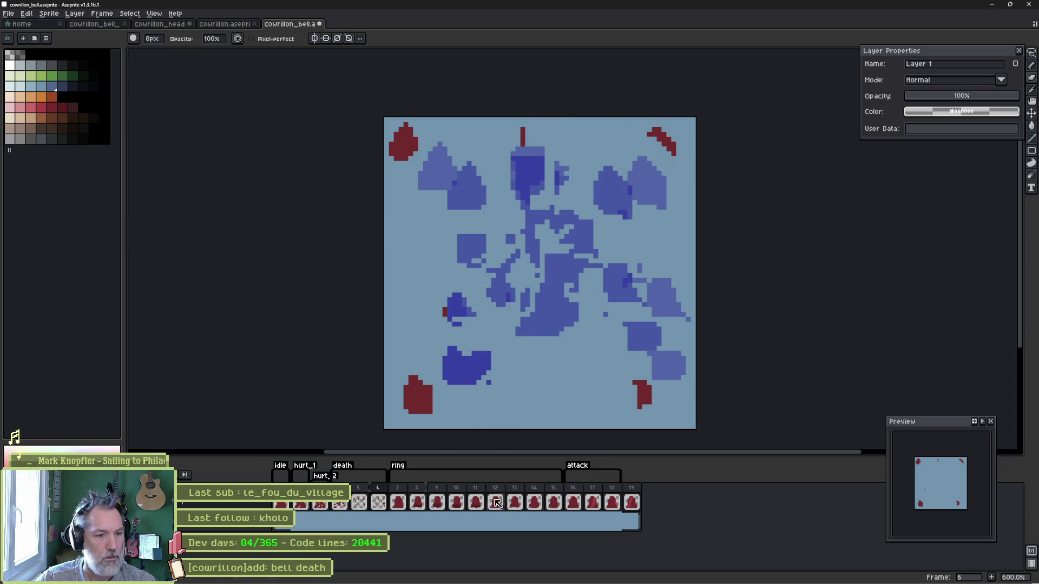
Step: Compare frames 5 and 6, then shift a frame 5 shard about 3 pixels left and down
key(Left)
key(Right)
key(Left)
key(Right)
key(Left)
key(Left)
key(Right)
key(q)
mouse_move(466, 284)
mouse_down()
mouse_move(529, 342)
mouse_move(423, 347)
mouse_move(460, 279)
mouse_up()
drag(477, 345, 465, 359)
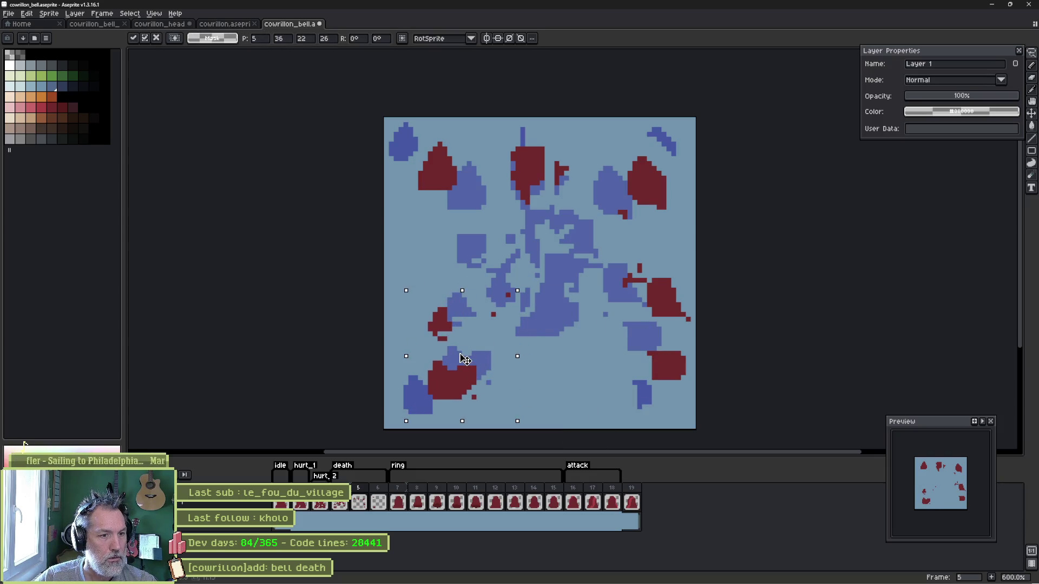
key(ctrl+d)
Step: Preview the shattering across frames and save cowrillon_bell.aseprite
key(Left)
key(Right)
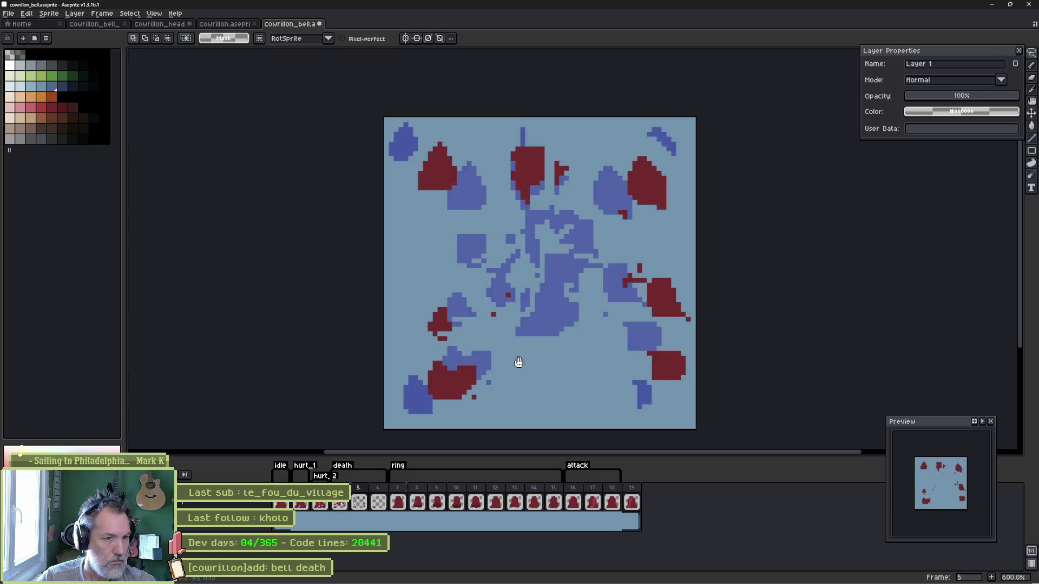
key(Left)
key(Right)
key(Left)
key(ctrl+s)
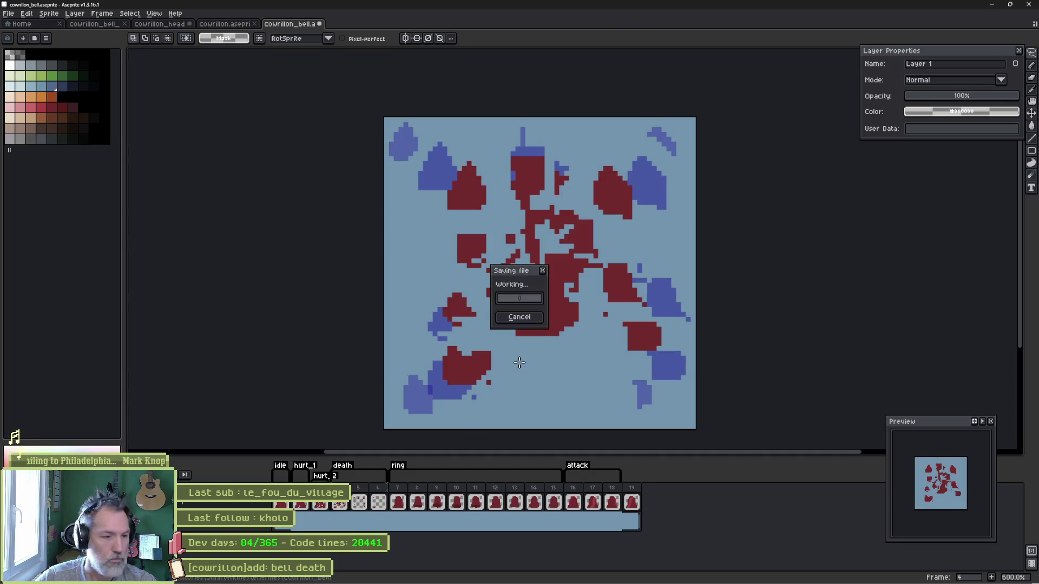
Step: Step from frame 1's intact bell through frame 3's heavy cracks, then minimize Aseprite
key(Home)
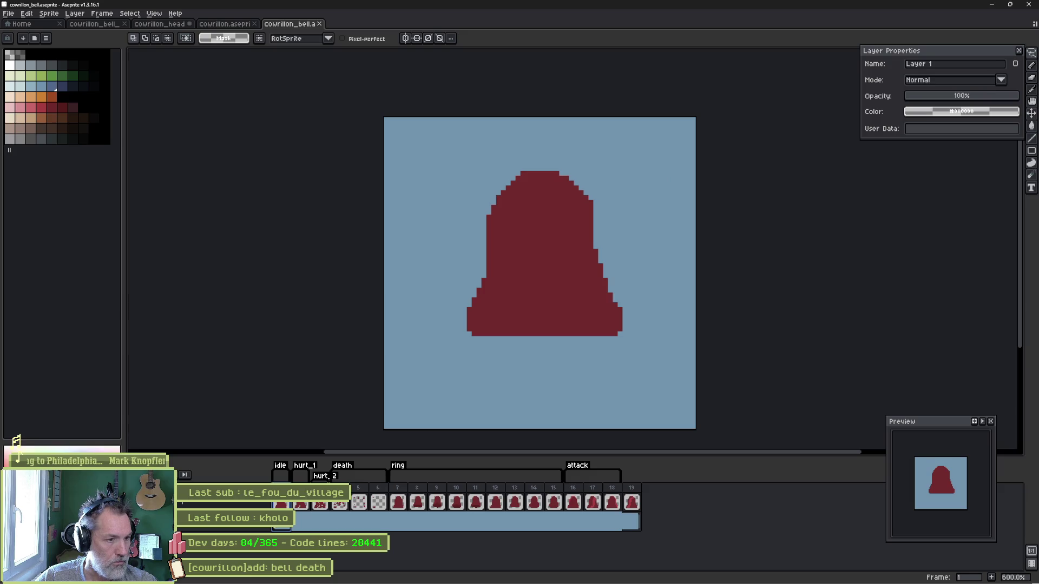
key(Right)
key(Right)
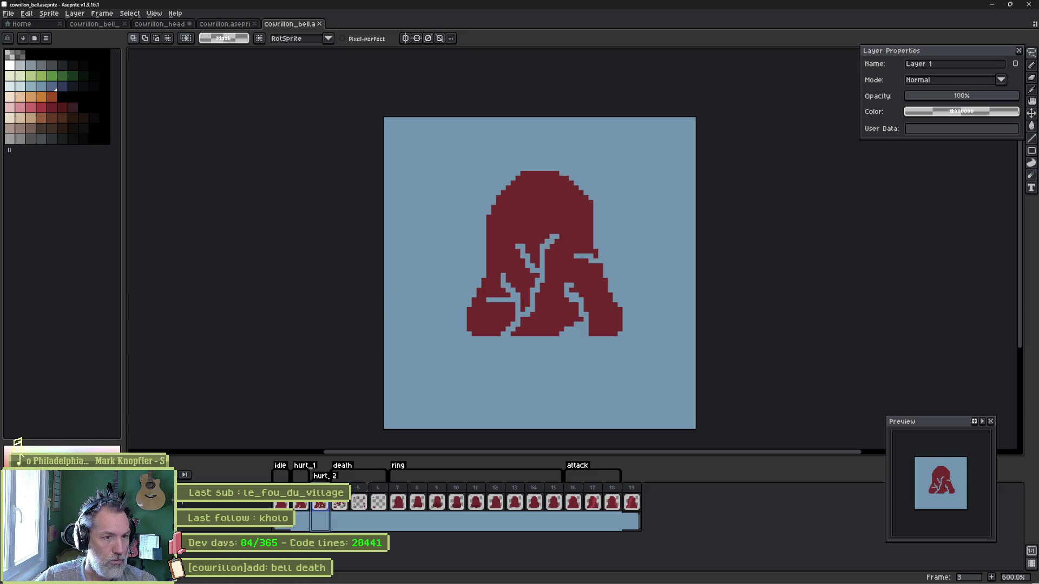
key(Right)
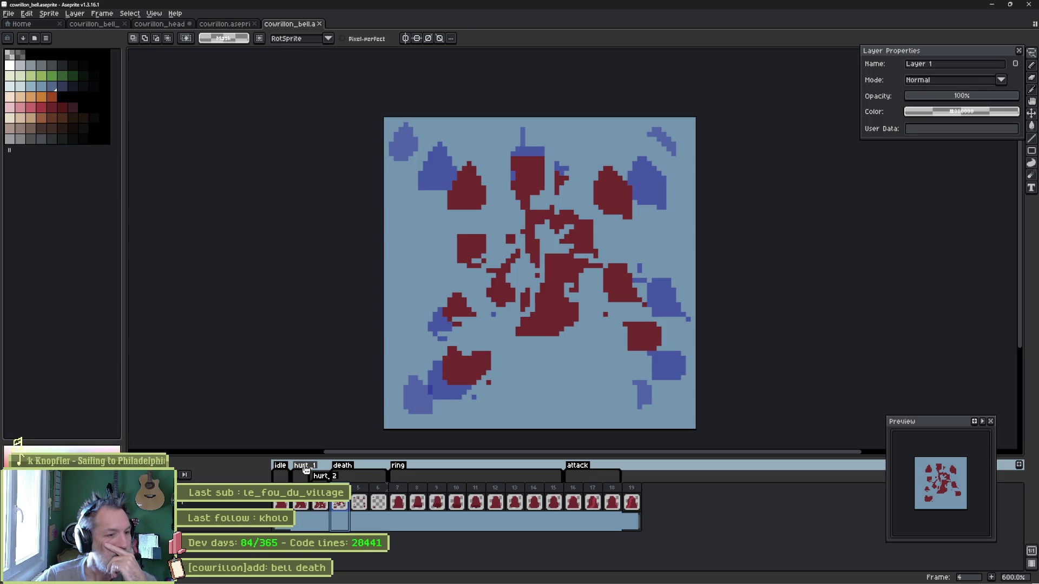
click(989, 5)
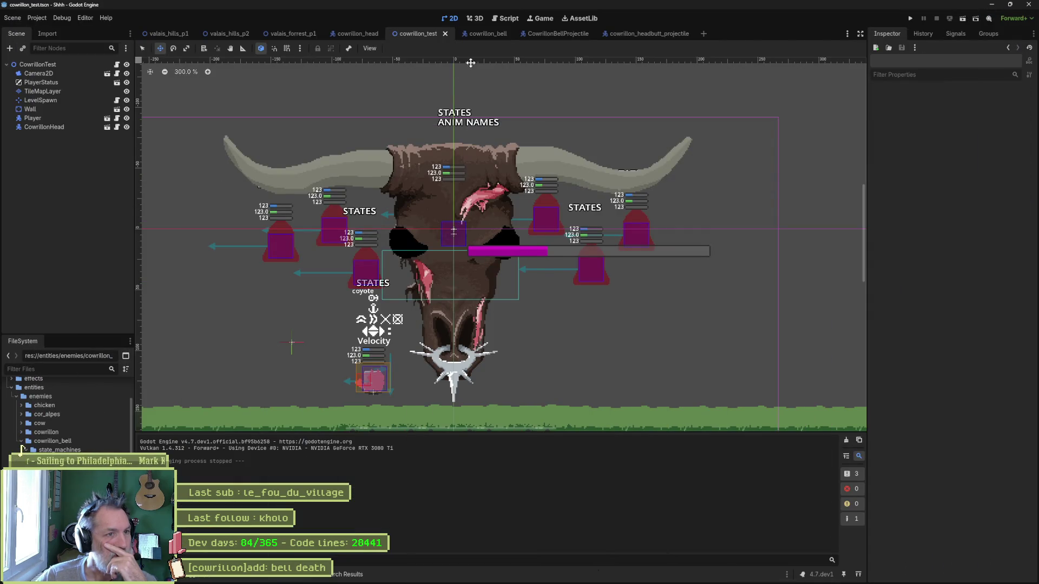
Step: Open cowrillon_bell_hurt_state.gd via the Hurt node's script icon, then bring Aseprite back
click(488, 34)
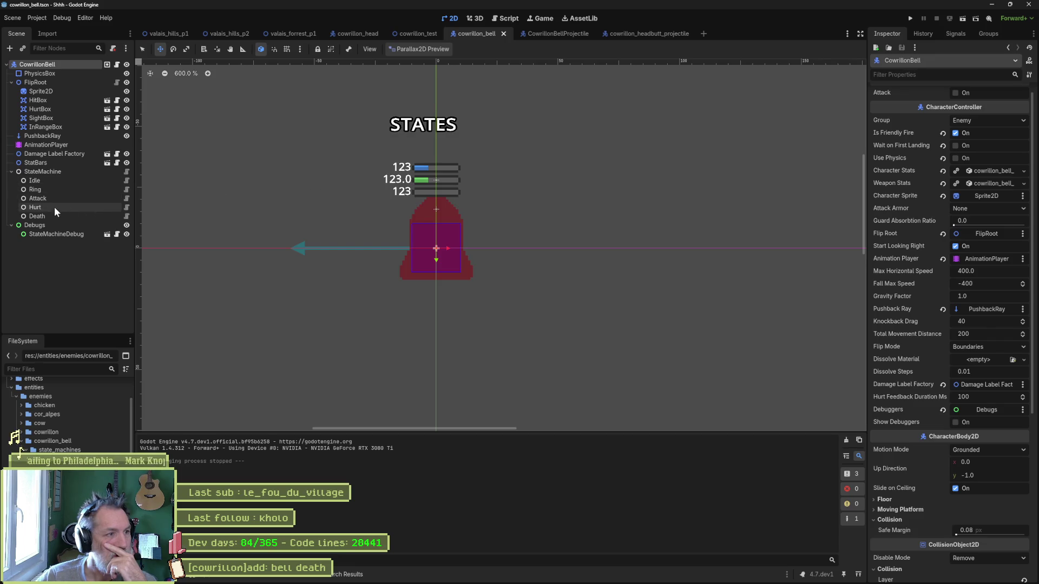
click(40, 209)
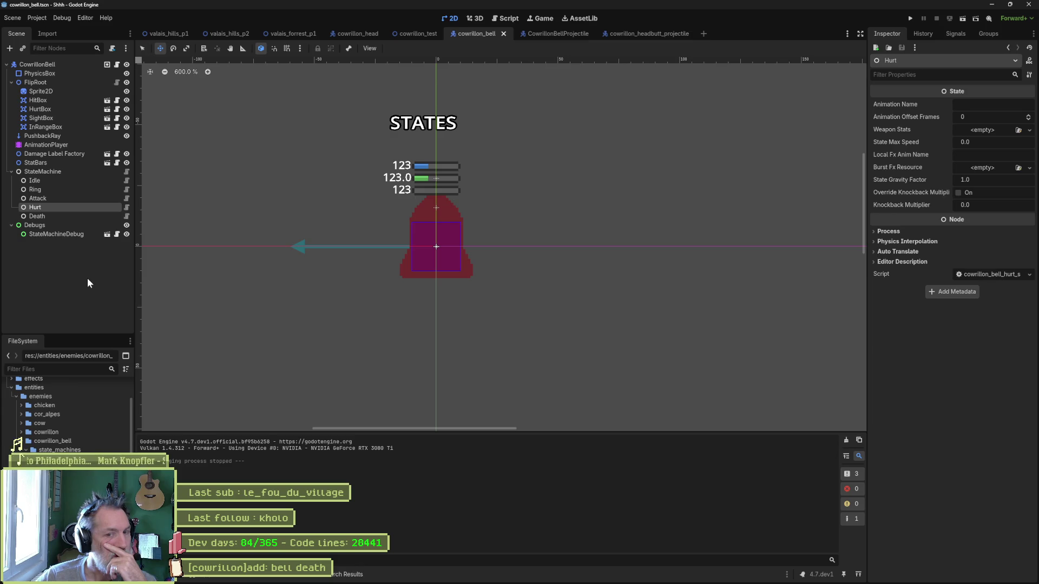
click(126, 208)
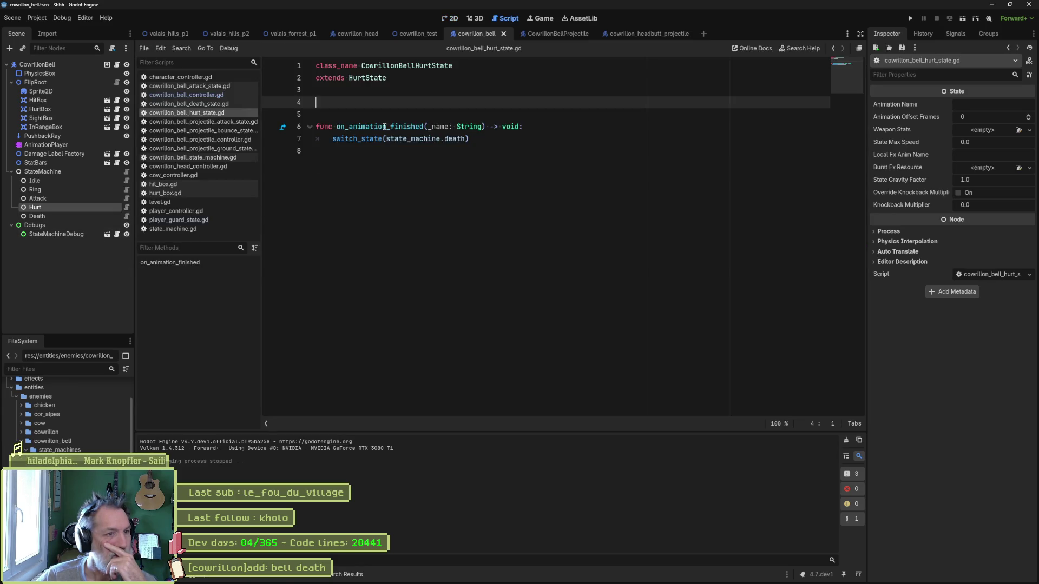
key(Down)
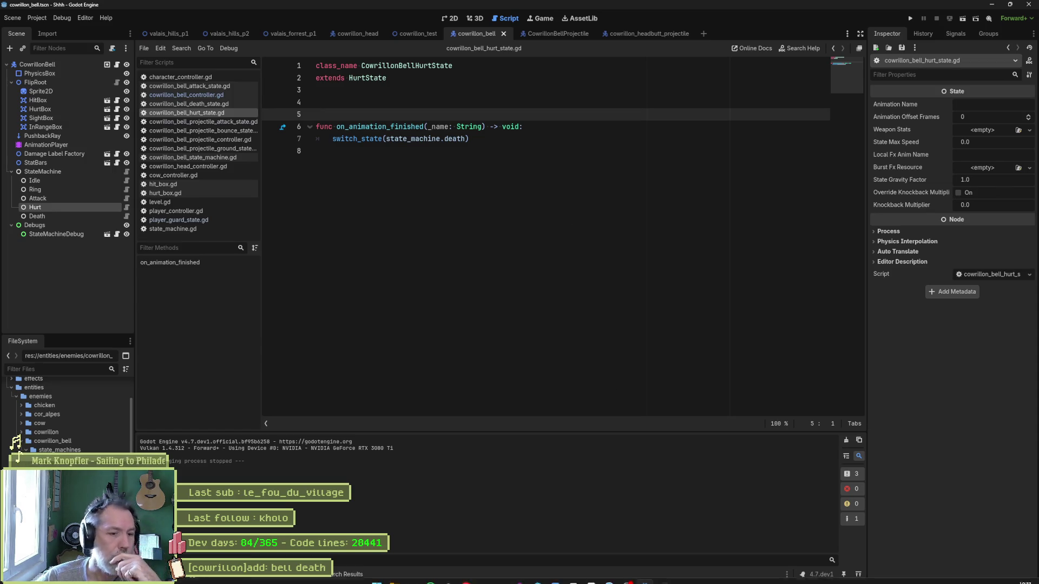
click(574, 579)
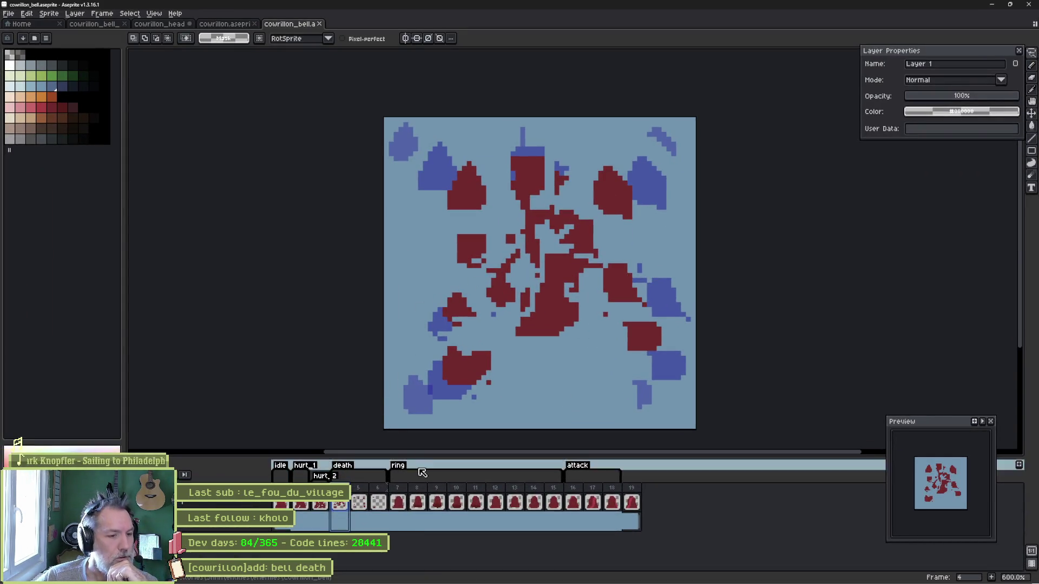
Step: Play the ring animation from frame 7 and duplicate the bell layer as Layer 1 Copy
click(405, 493)
key(Return)
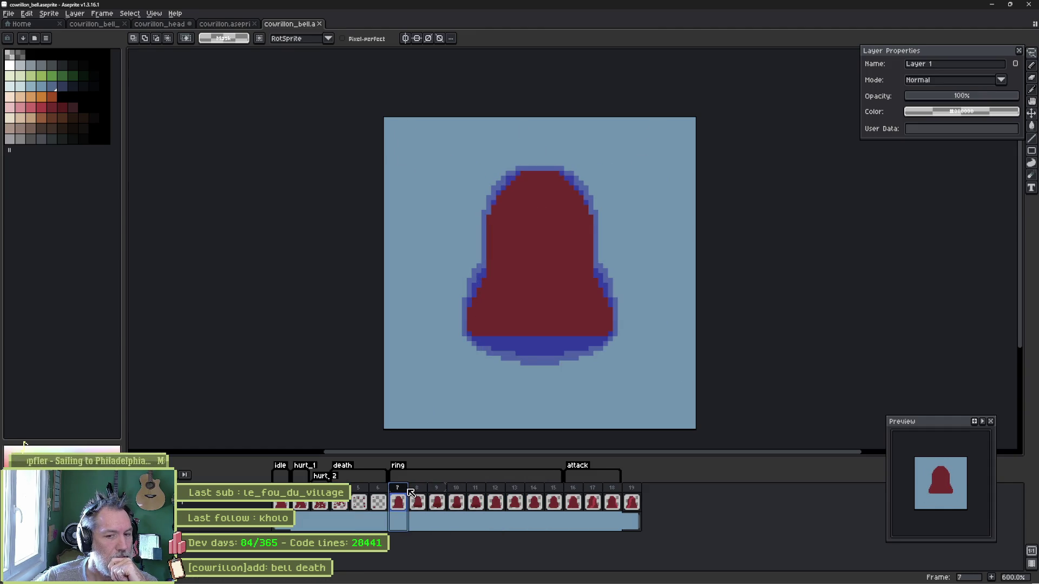
mouse_move(407, 495)
mouse_down()
mouse_move(557, 487)
mouse_move(466, 485)
mouse_up()
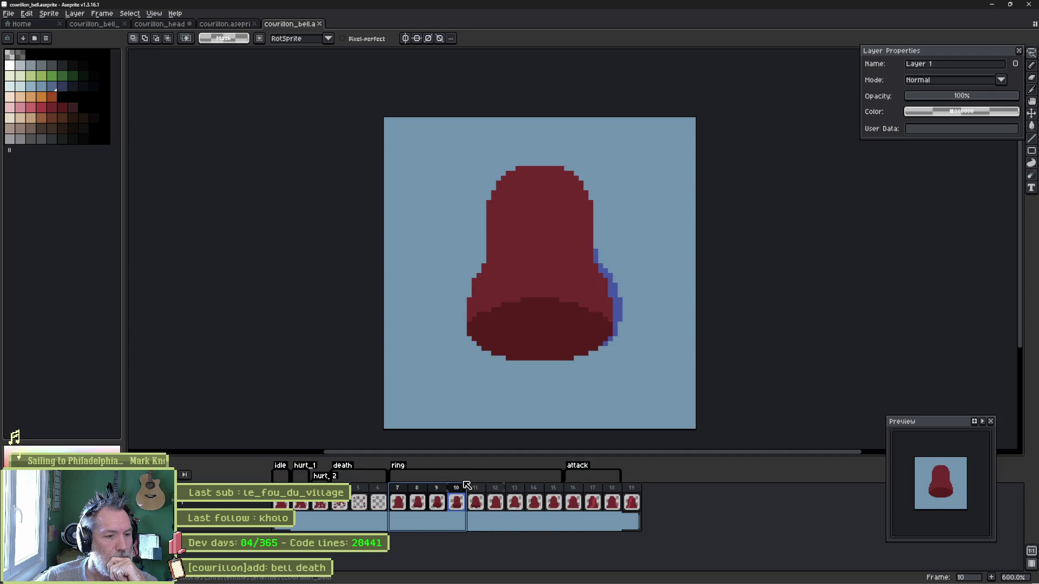
click(253, 505)
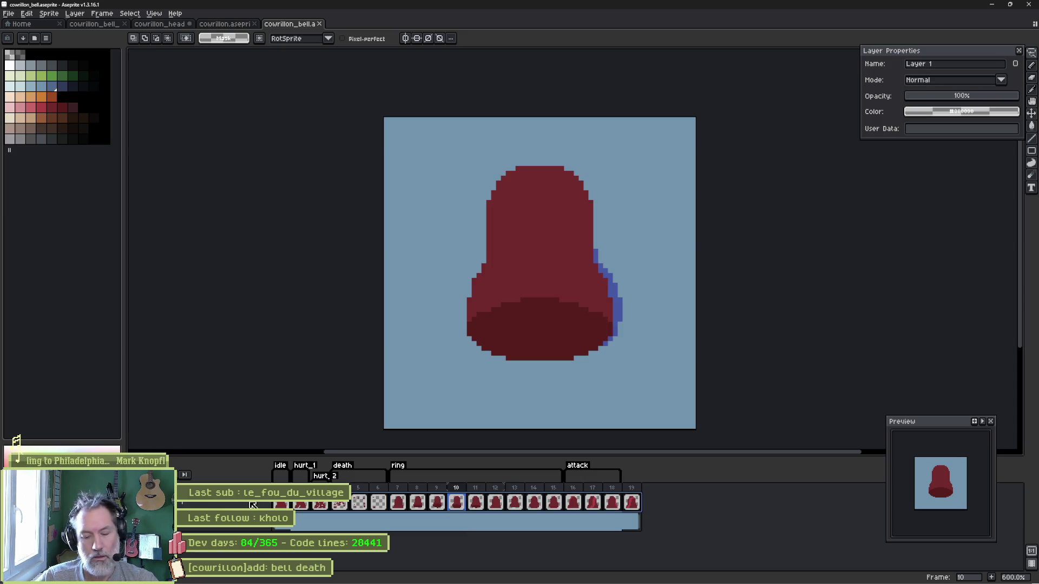
key(shift+n)
key(ctrl+z)
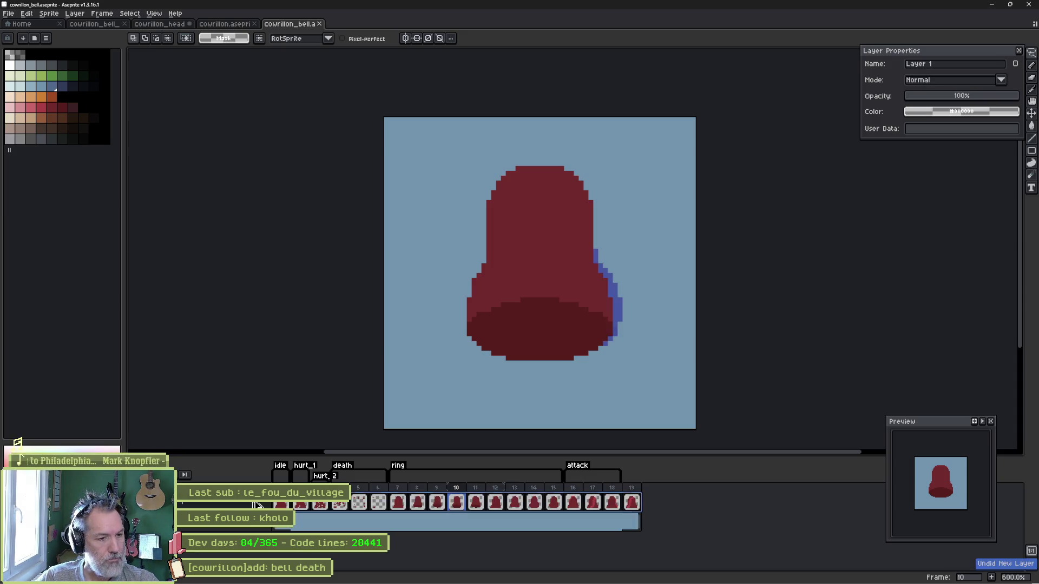
key(ctrl+j)
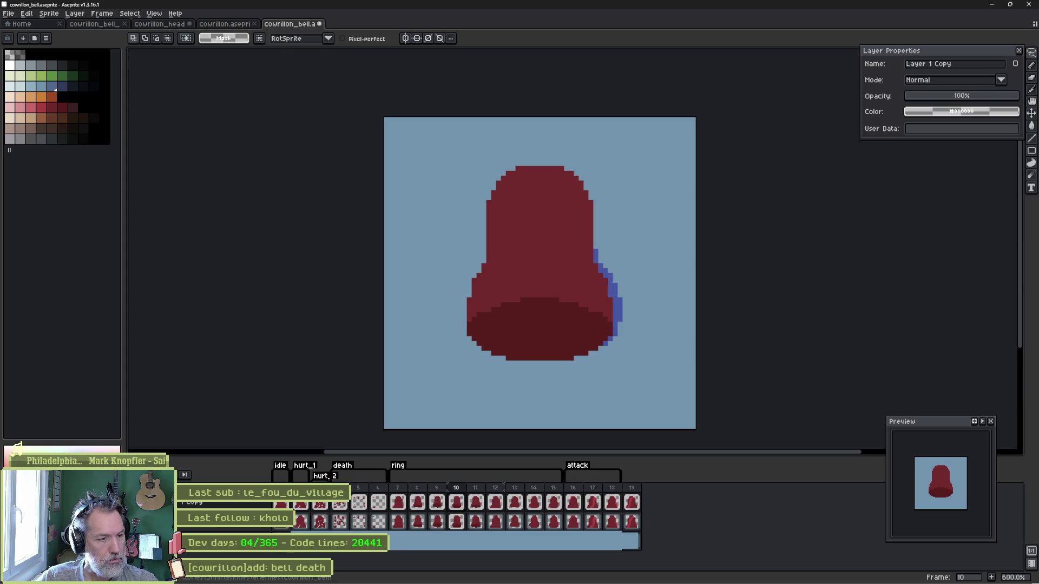
Step: Clear ring frames 8–15 and copy frame 7's bell into frames 11 and 9
click(407, 507)
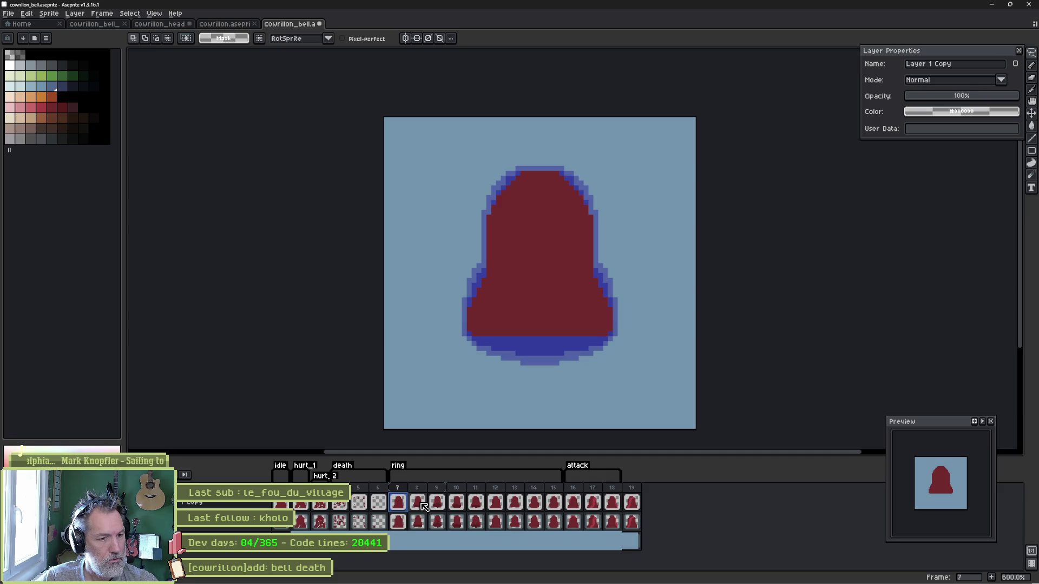
drag(424, 507, 567, 507)
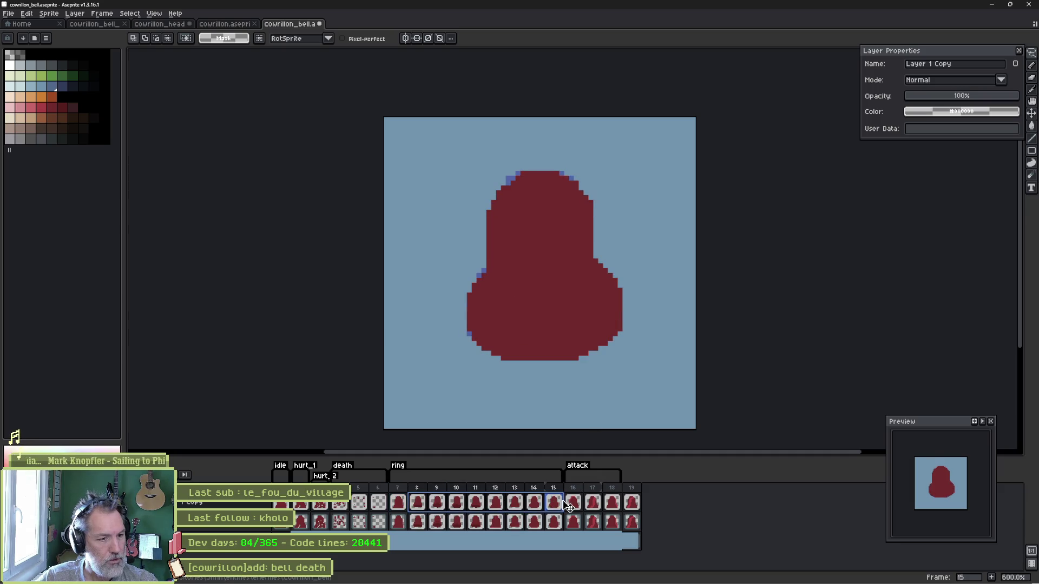
click(405, 505)
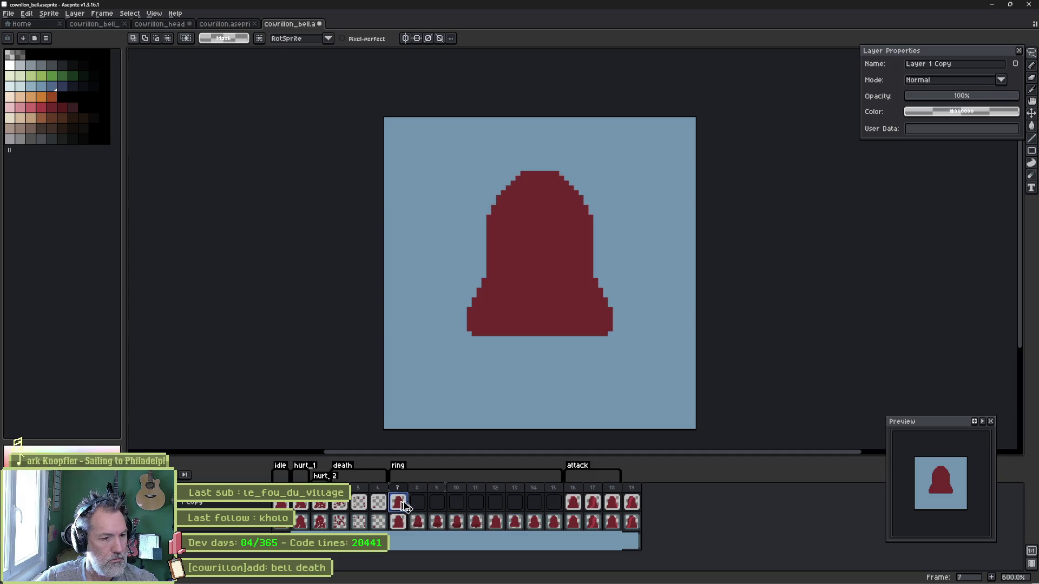
drag(405, 508, 476, 503)
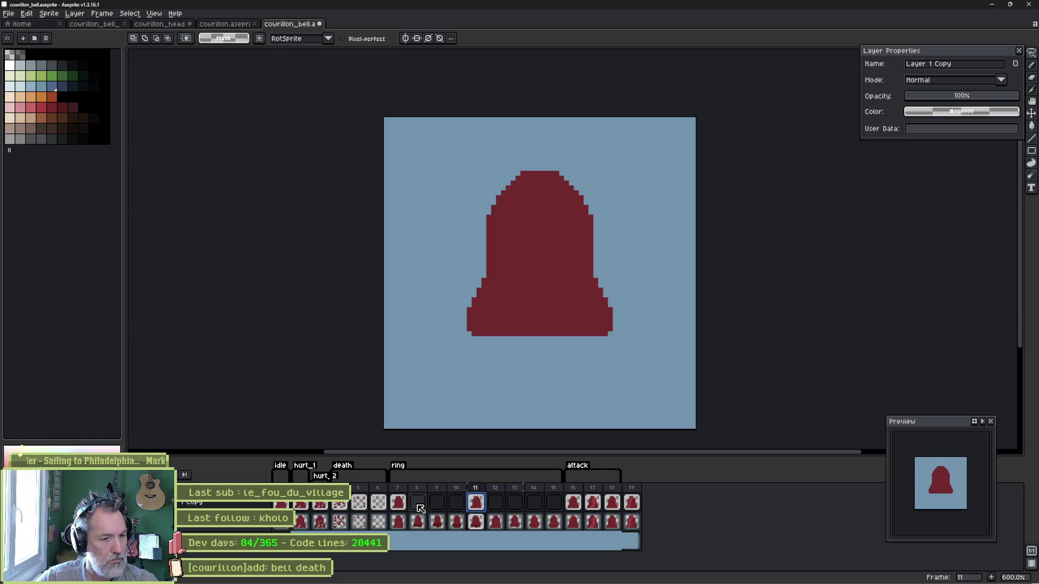
click(398, 504)
click(417, 506)
key(ctrl+v)
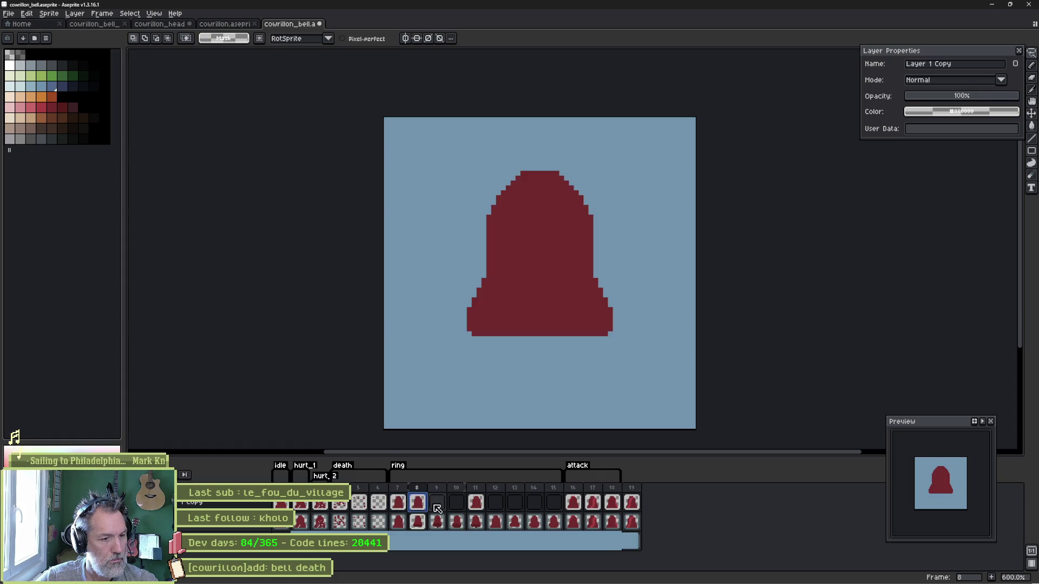
click(418, 504)
key(ctrl+x)
click(438, 503)
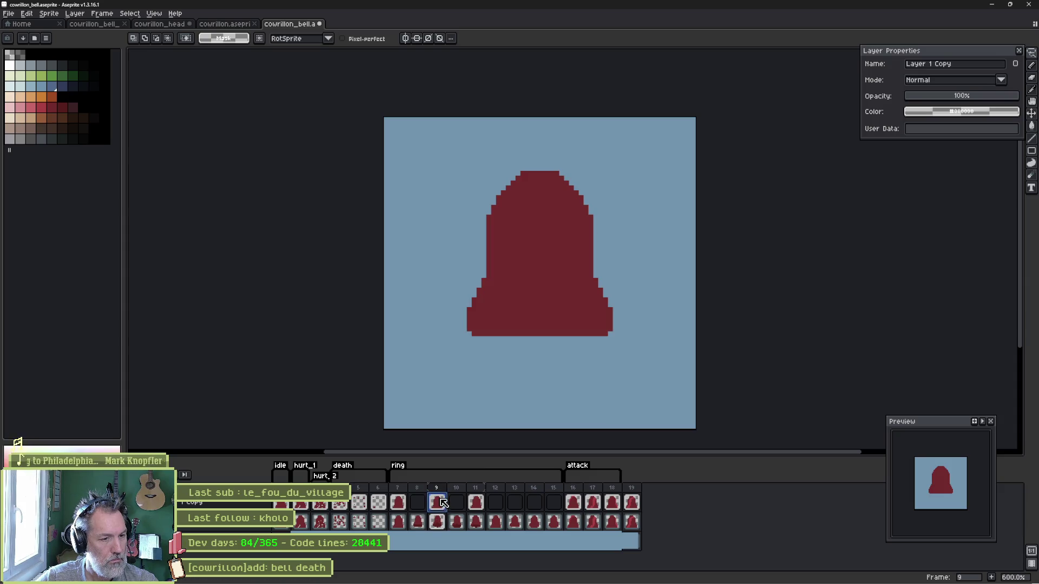
key(ctrl+v)
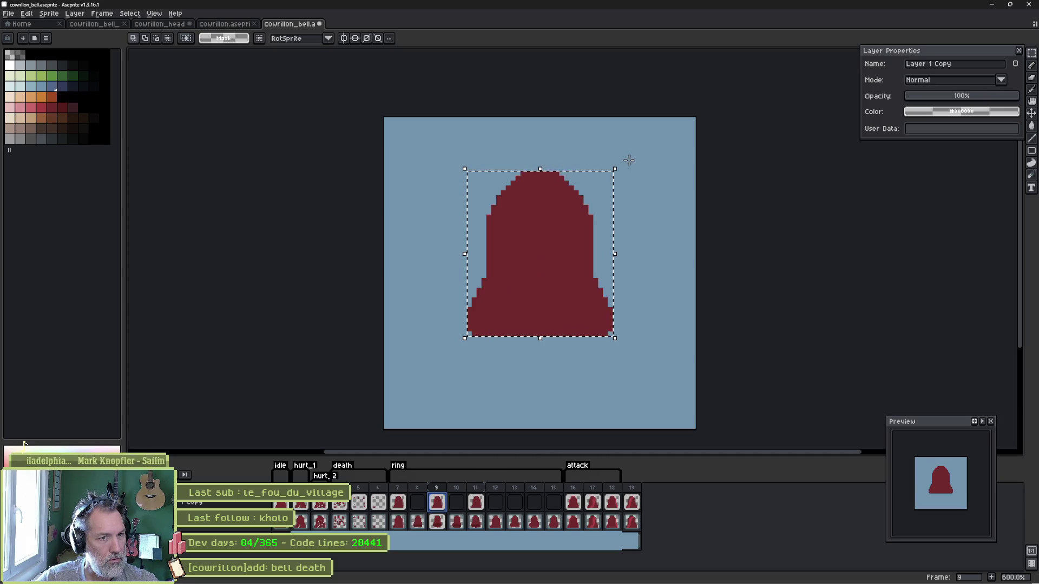
Step: Tilt and commit frame 9's pasted bell, undo back to upright, and minimise Aseprite
drag(621, 166, 633, 202)
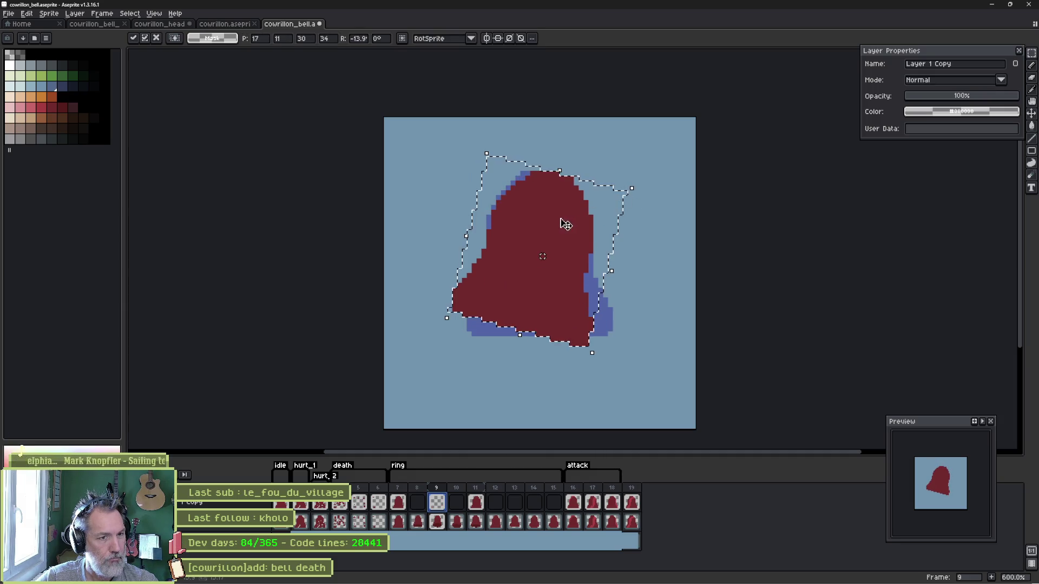
key(Left)
key(Left)
key(Left)
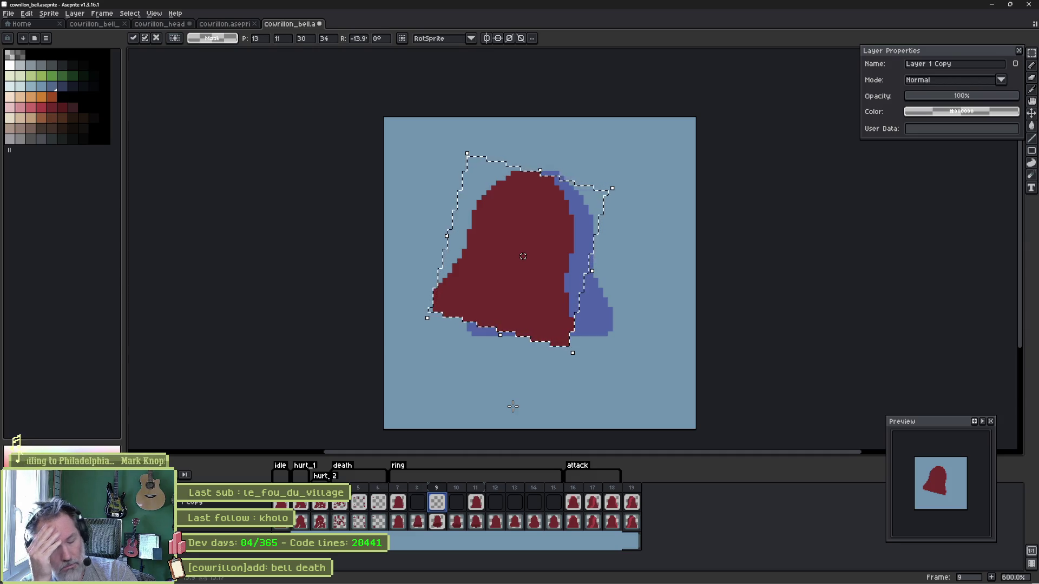
key(Return)
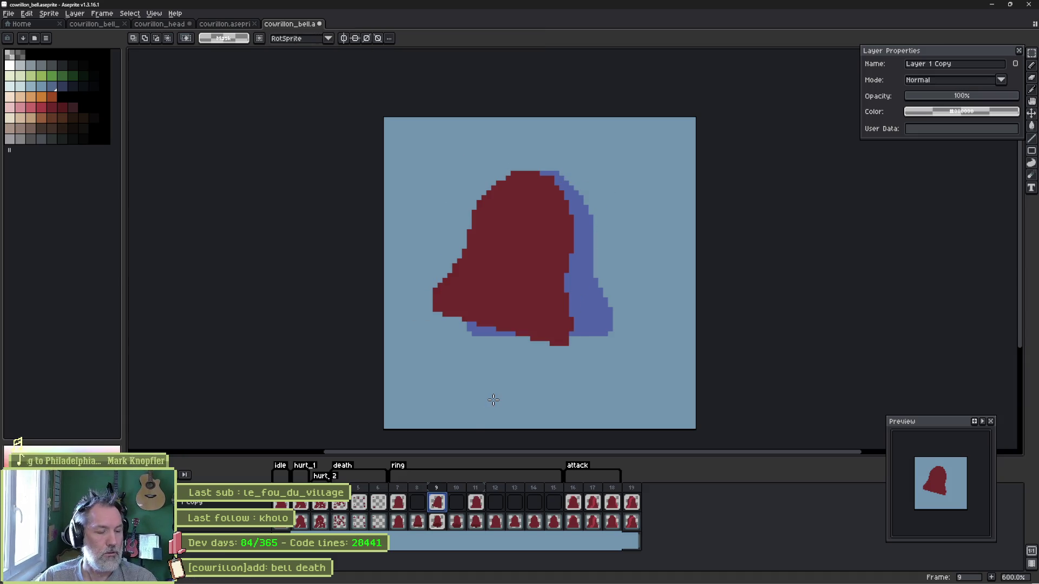
key(ctrl+z)
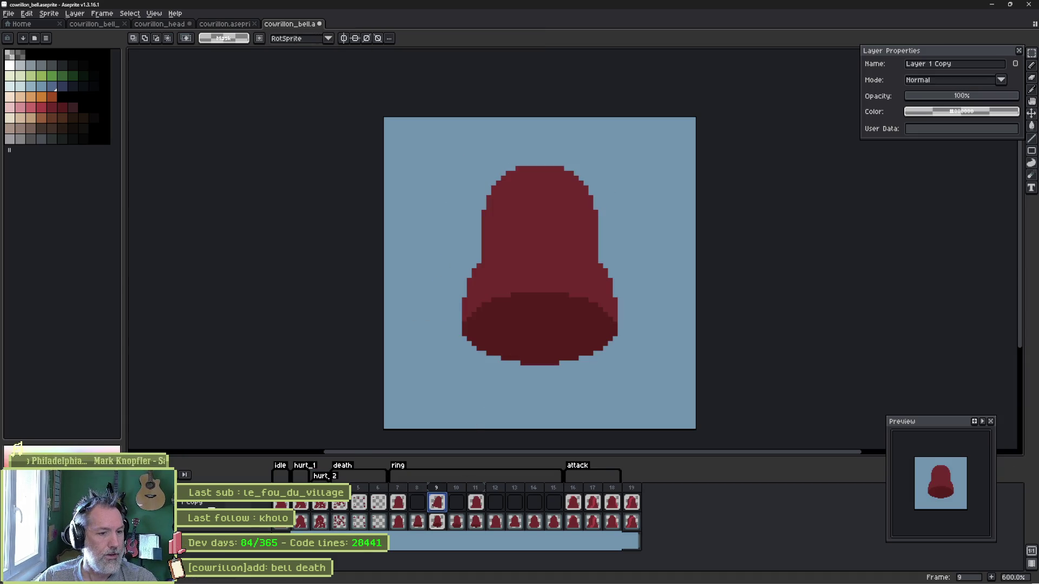
click(991, 7)
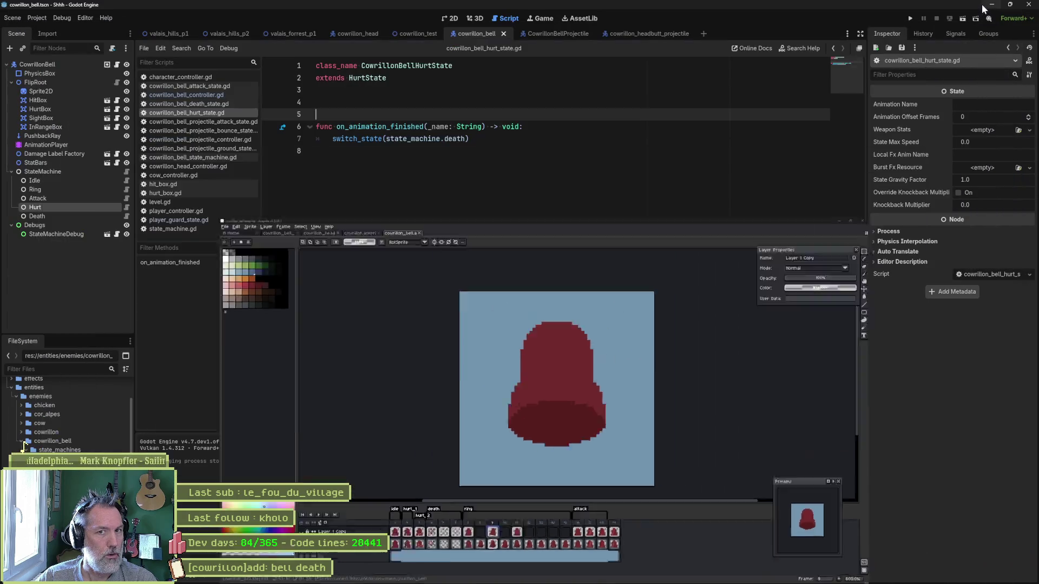
Step: Glance over the bell death card in Asana's In progress column, then switch back to Godot
click(573, 575)
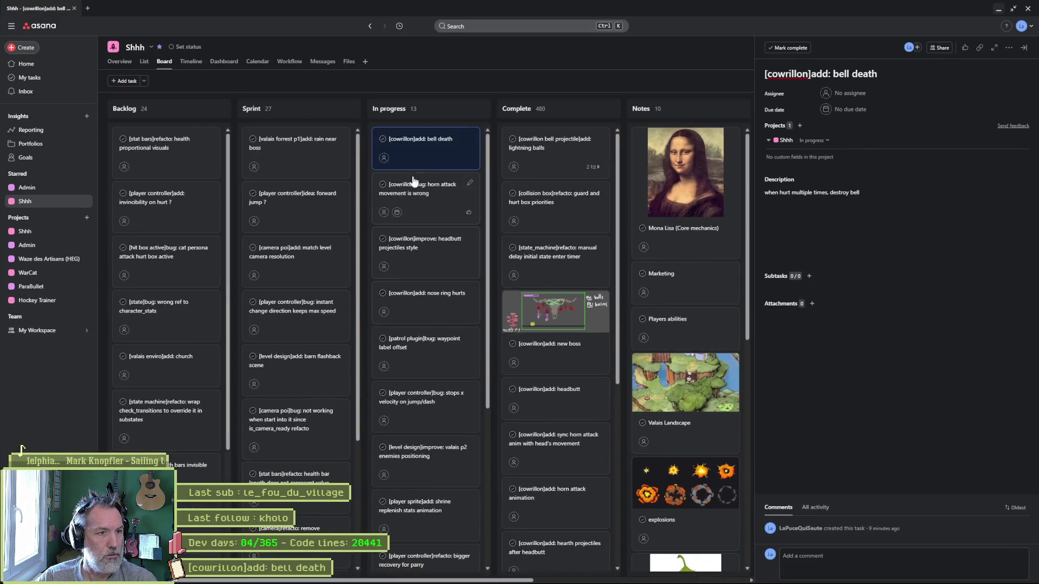
scroll(403, 488, down, 5)
key(alt+Tab)
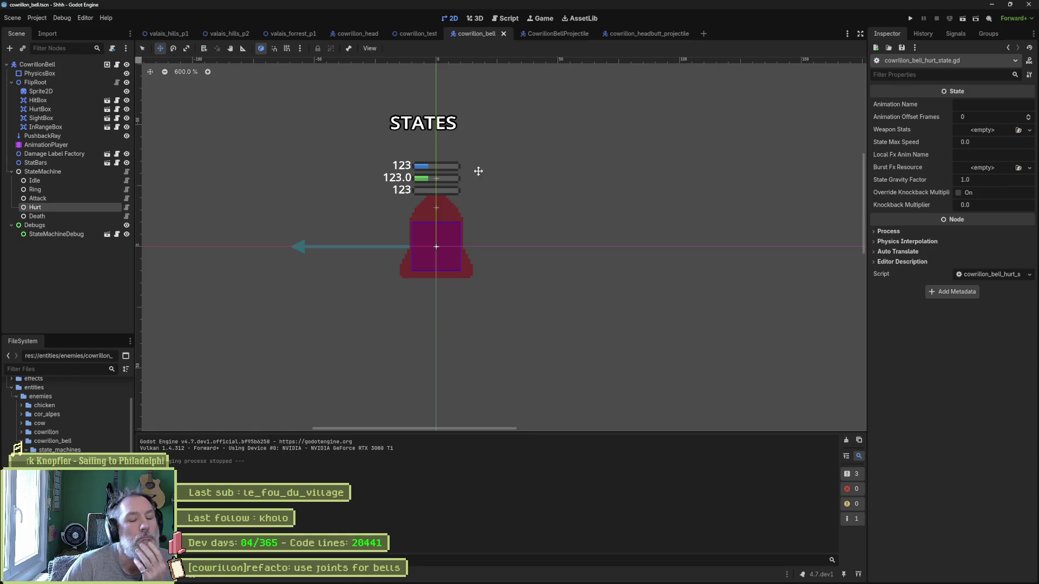
Step: Quick Open the chained_lantern.gd script by searching 'chain'
key(shift+alt+o)
text(chain)
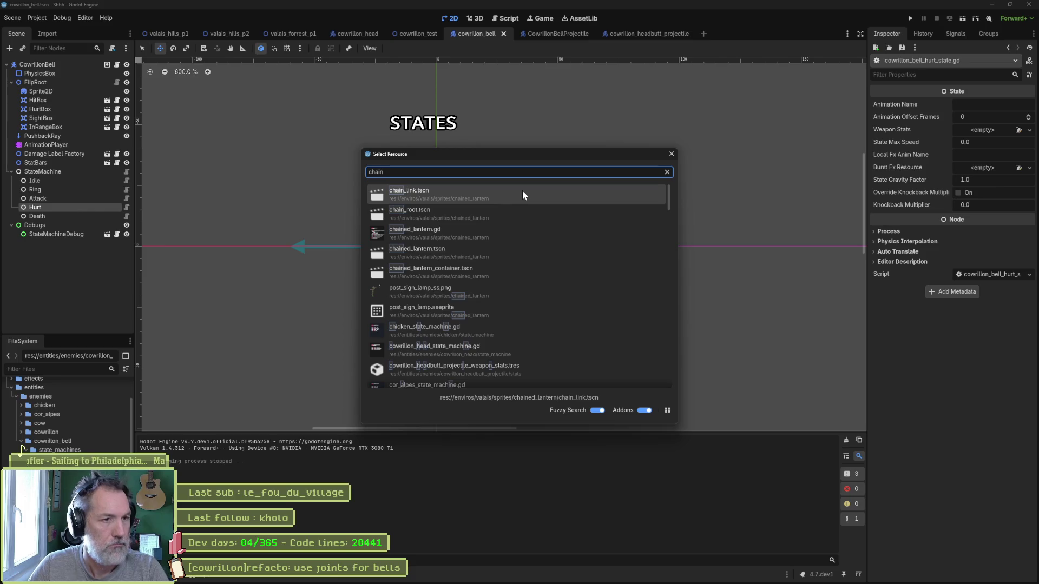
key(Down)
key(Down)
key(Return)
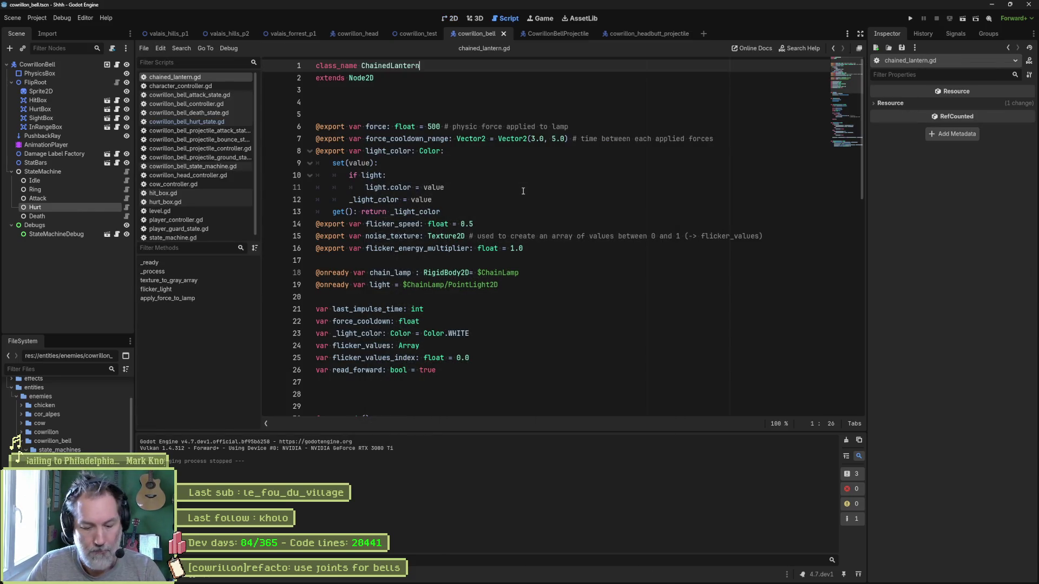
Step: Open chained_lantern.tscn, zoom in on it in 2D, then close its tab
key(shift+alt+o)
text(chain)
key(Down)
key(Down)
key(Down)
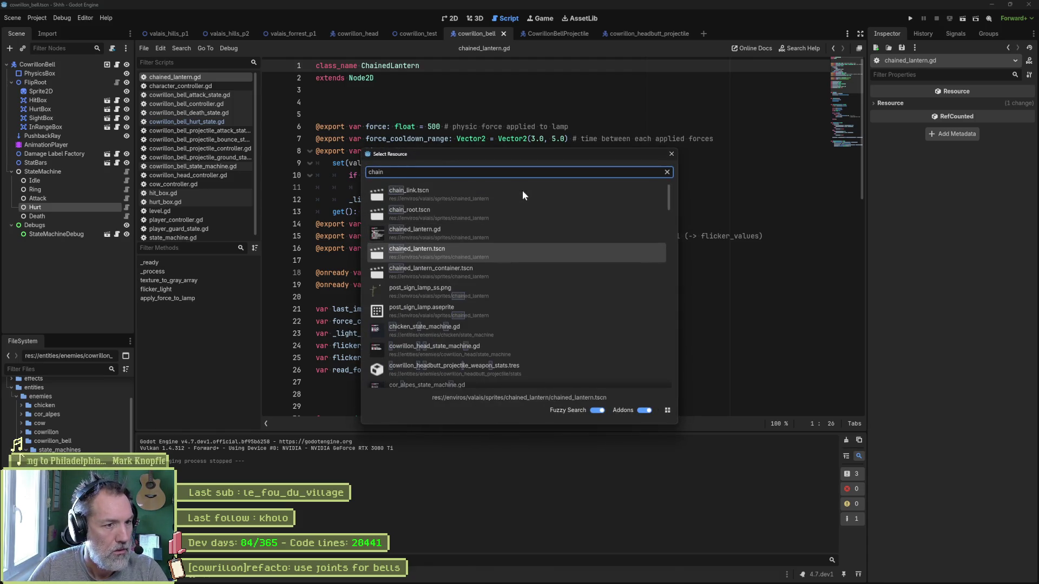
key(Return)
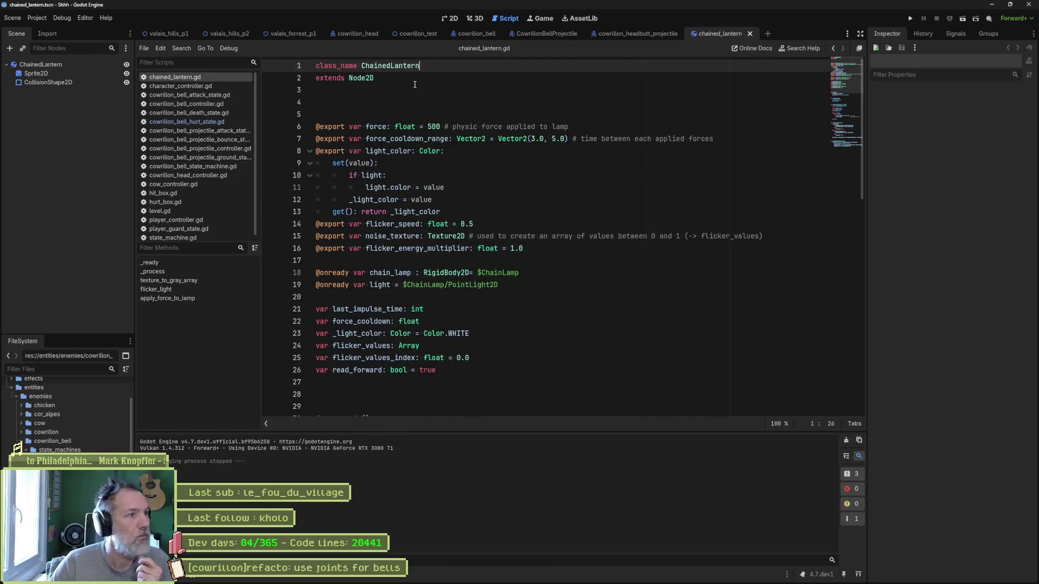
click(455, 18)
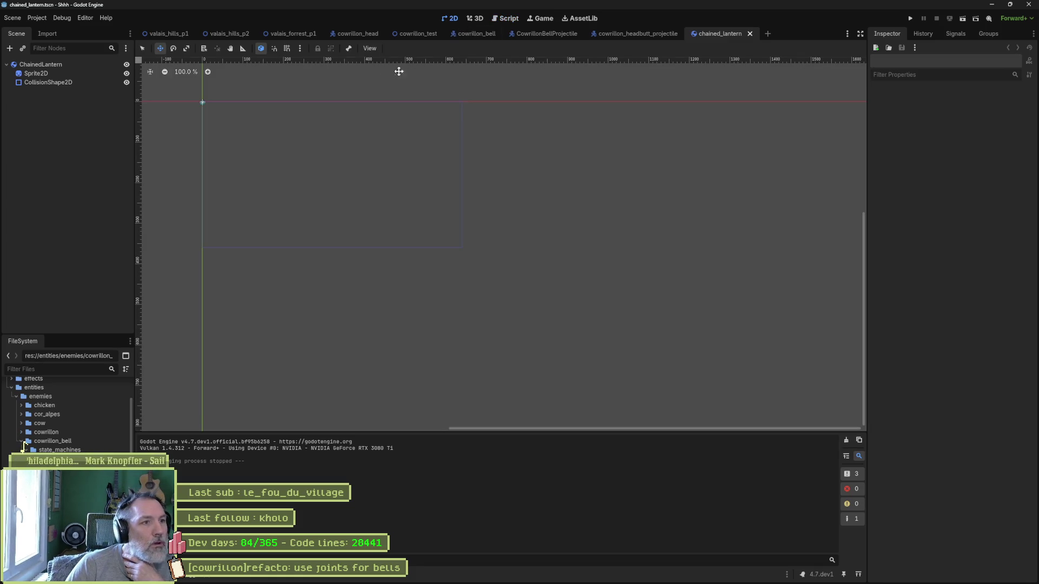
scroll(383, 178, up, 2)
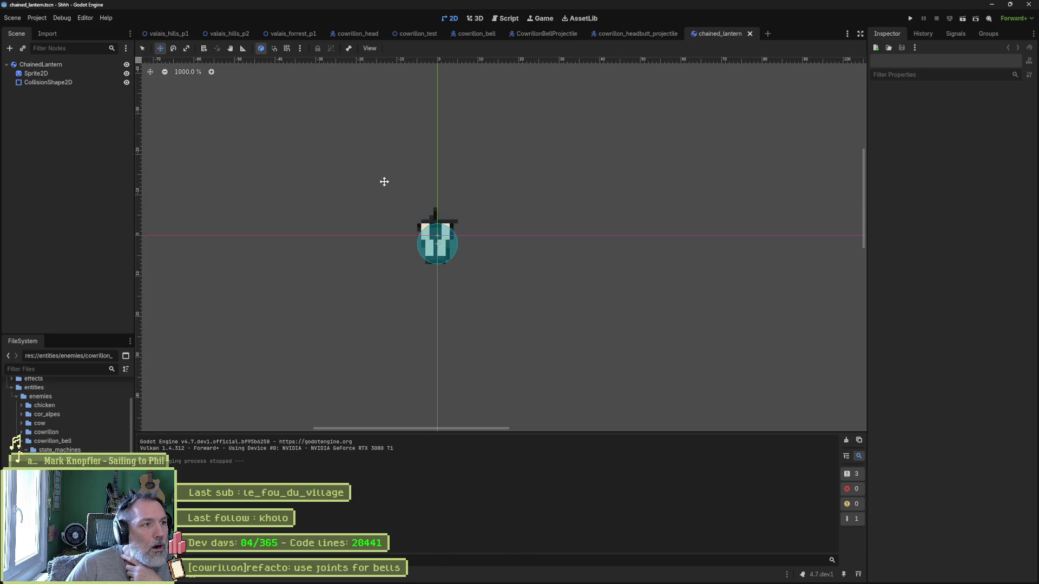
middle_click(723, 36)
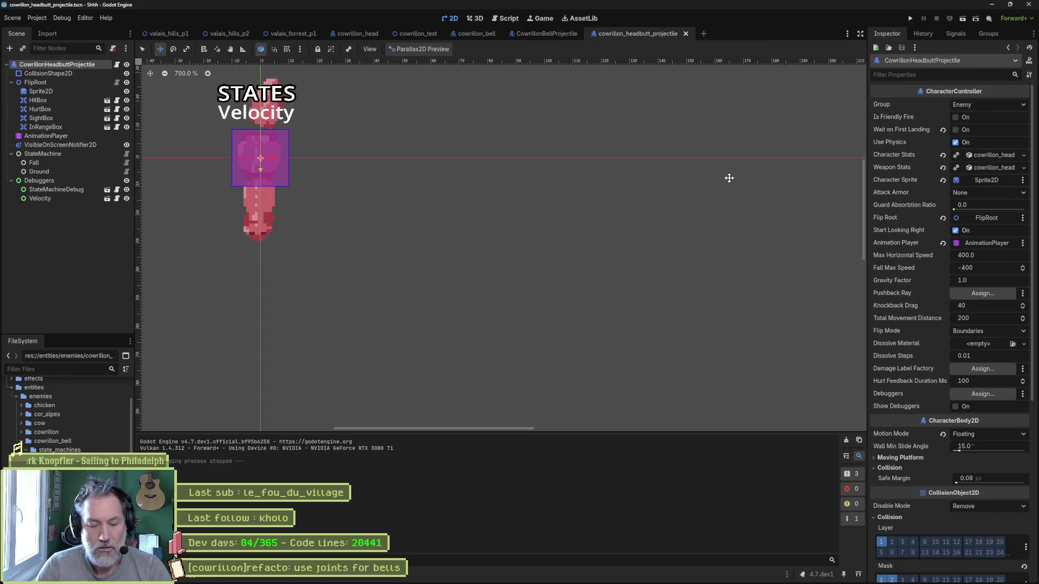
Step: Quick Open chained_lantern_container.tscn, zoom in on the chain, and open LampChainContainer's script
key(alt+shift+o)
text(chain)
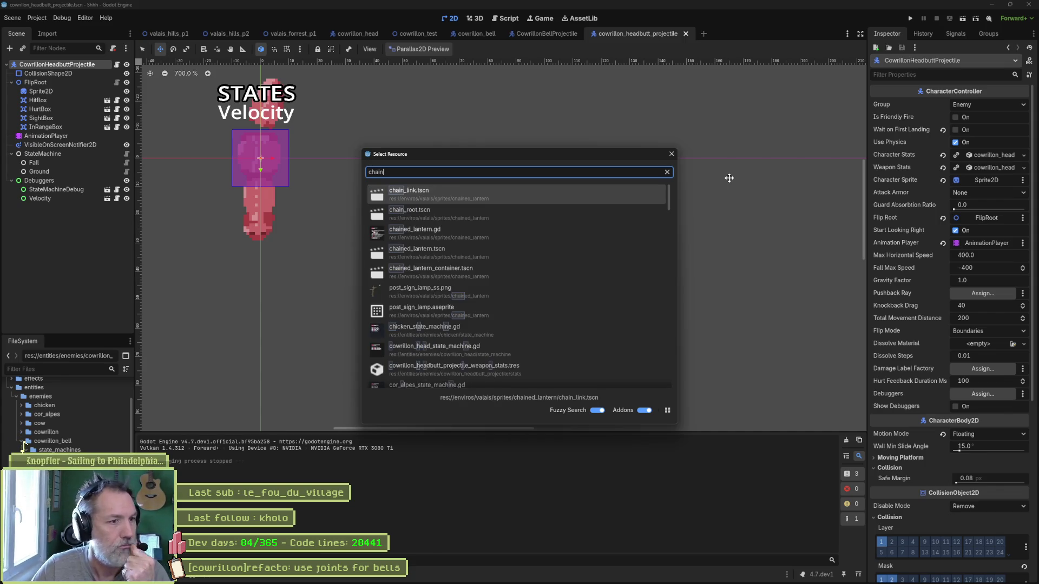
key(Down)
key(Down)
key(Down)
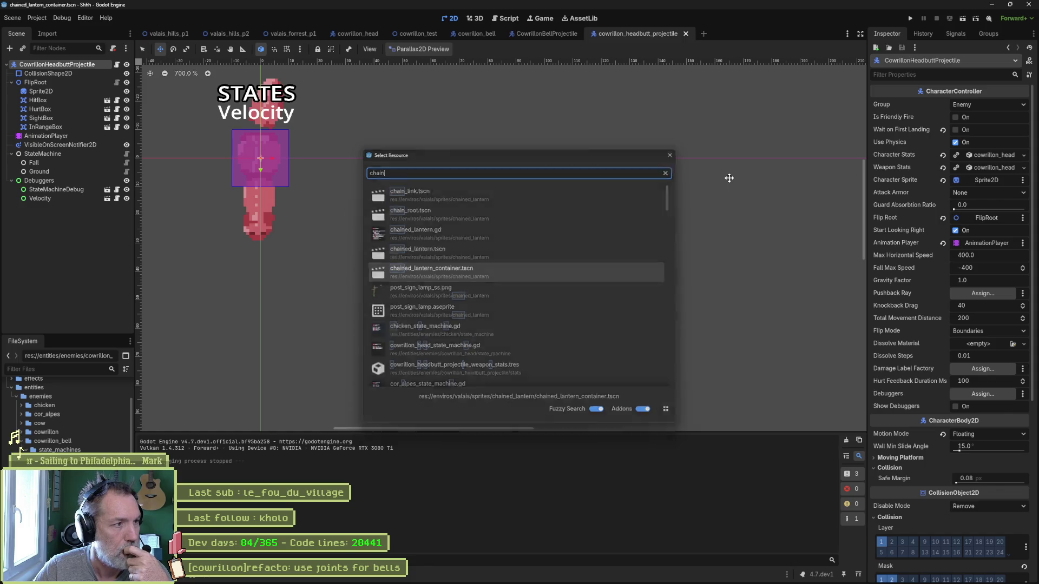
key(Return)
scroll(198, 103, up, 10)
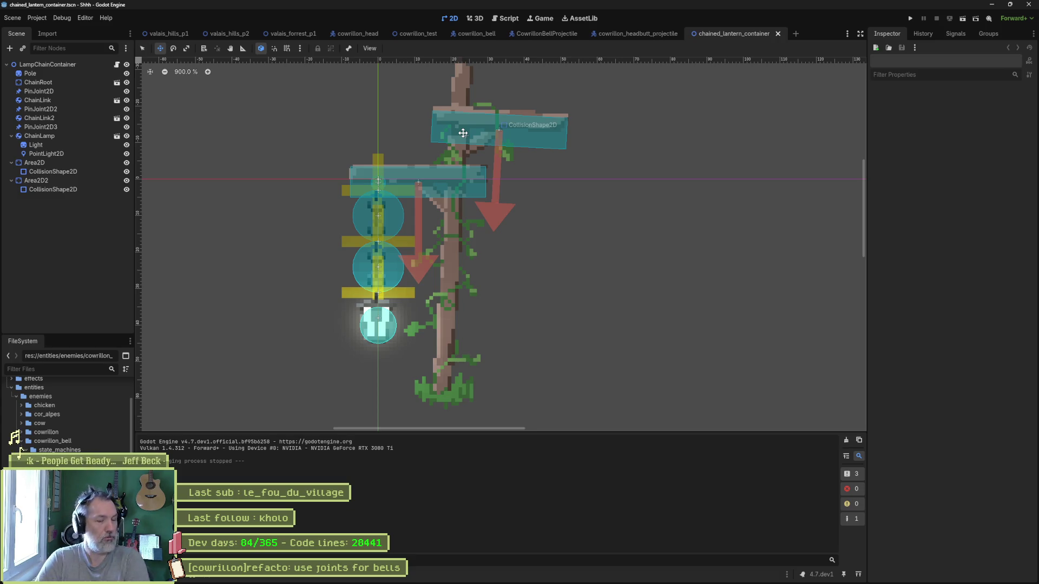
click(117, 65)
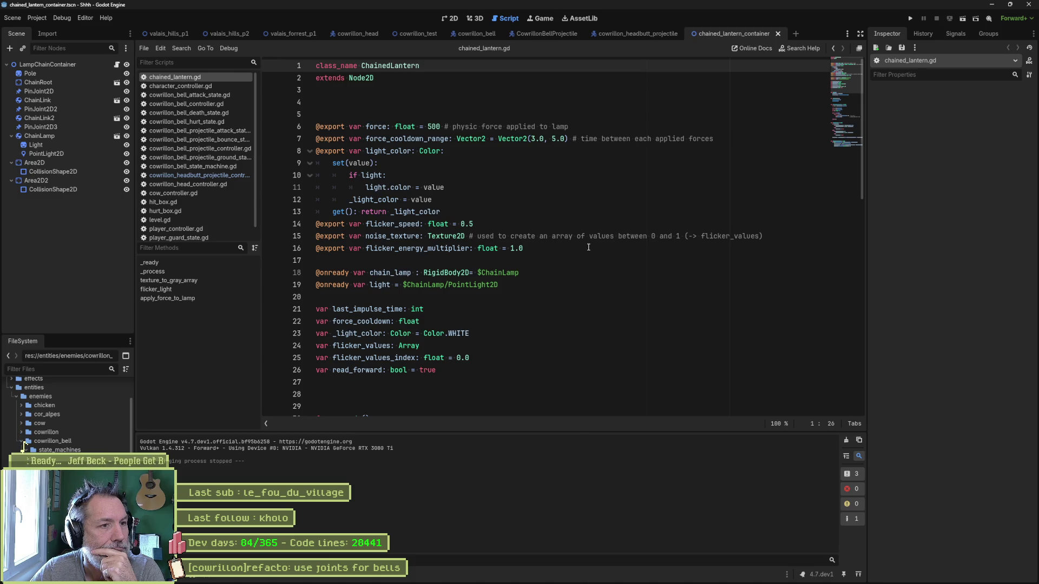
Step: Scroll through chained_lantern.gd's exports and place the cursor on the read_forward declaration
scroll(588, 248, down, 7)
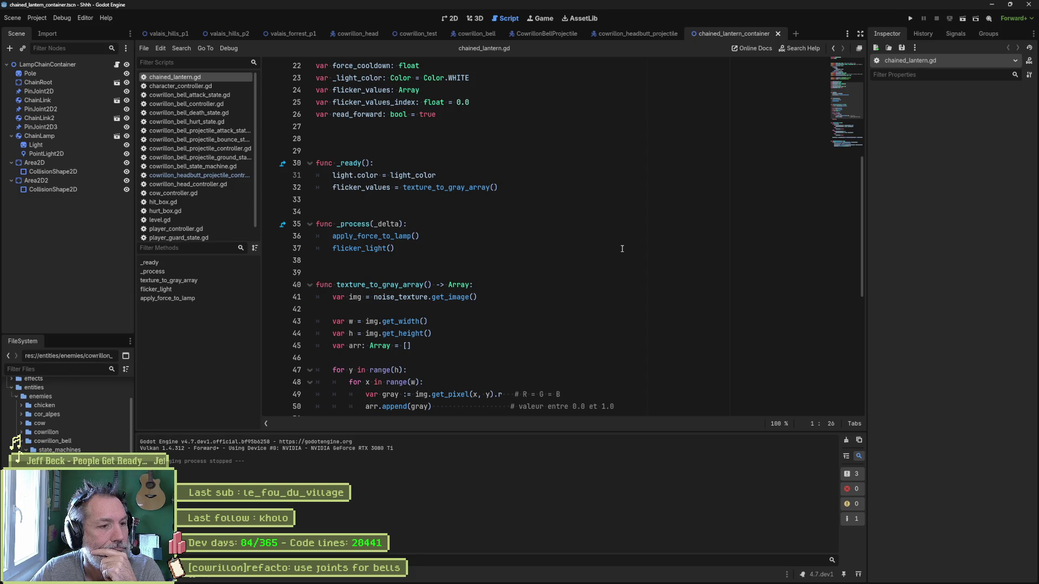
scroll(628, 250, down, 5)
scroll(636, 253, down, 3)
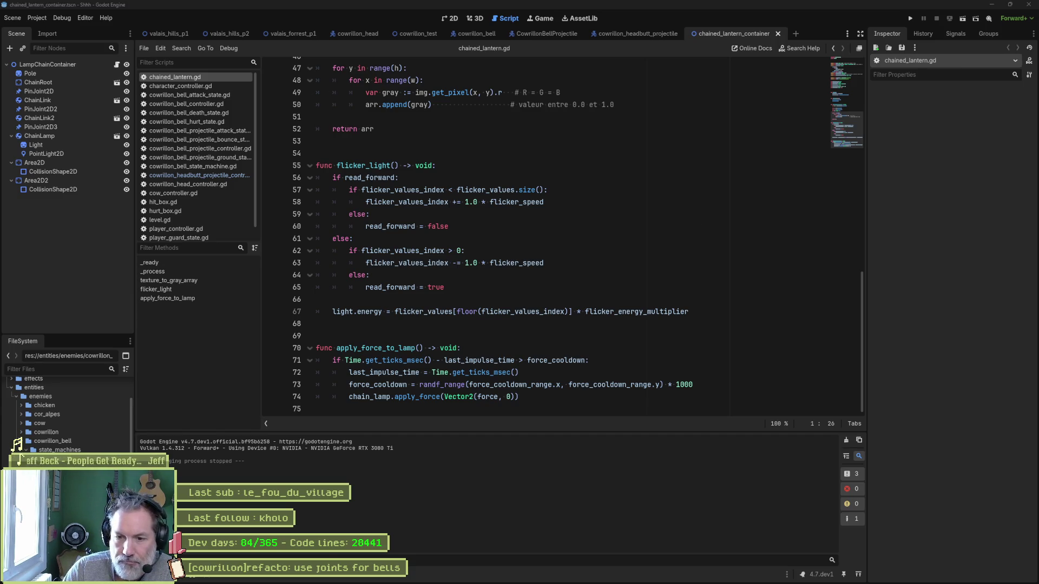
scroll(590, 326, up, 15)
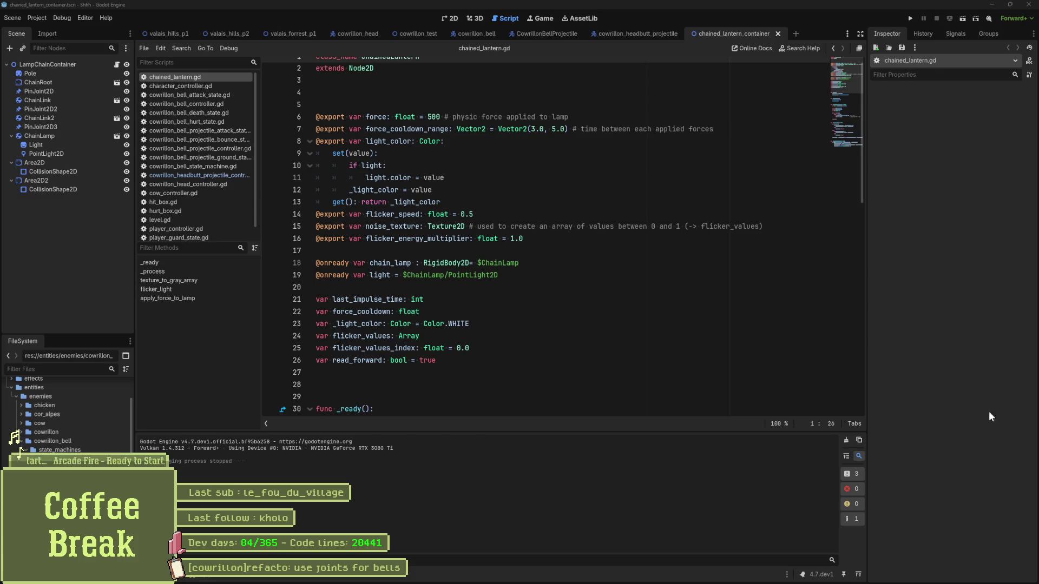
click(798, 361)
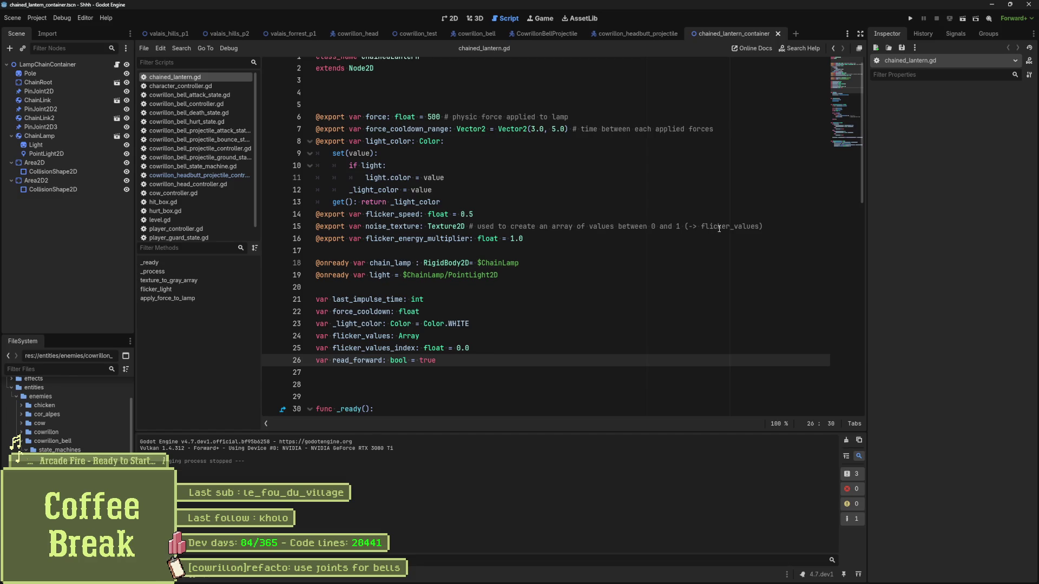